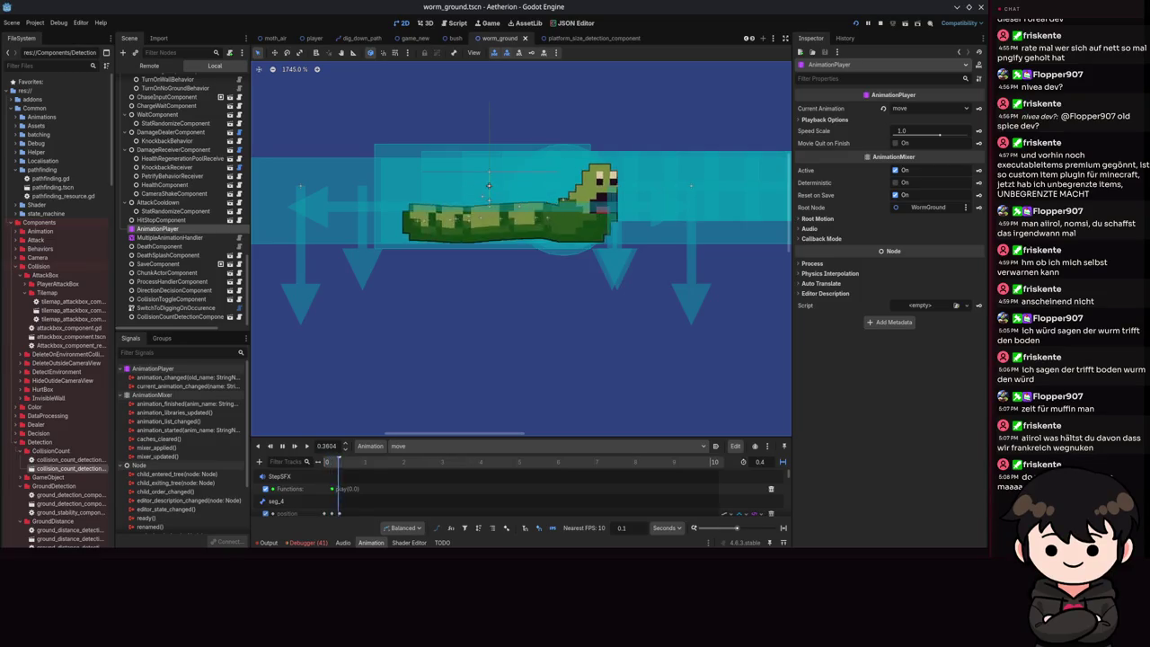
- Select StatRandomizeComponent under AttackCooldown to show its properties in the Inspector
scroll(621, 230, down, 5)
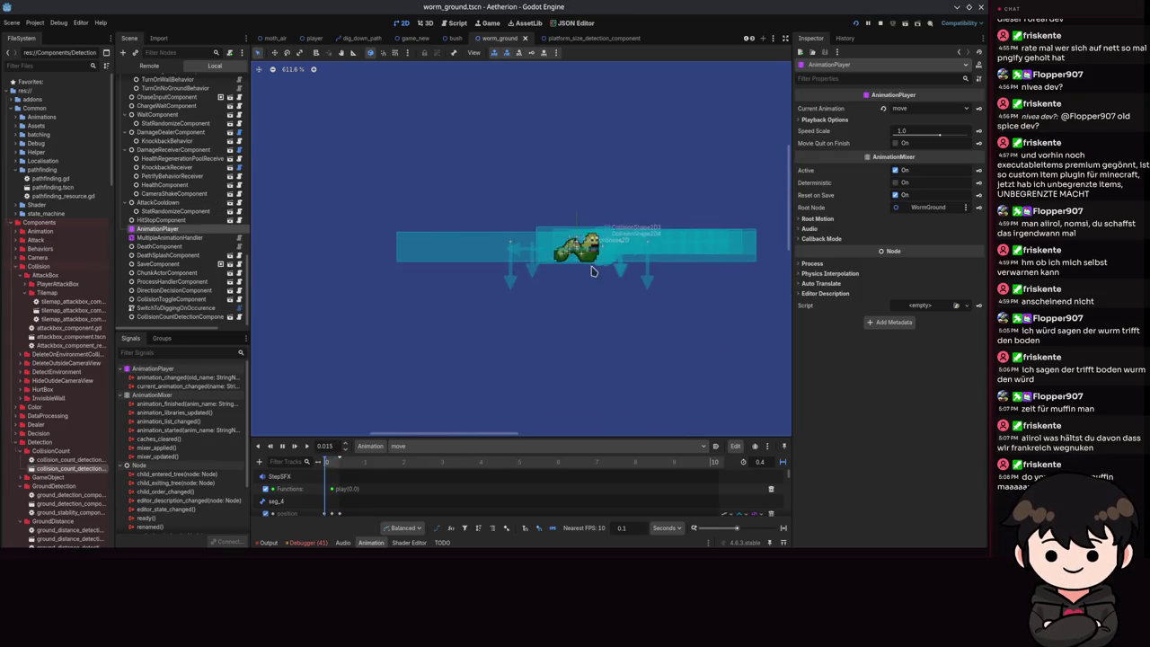
click(163, 212)
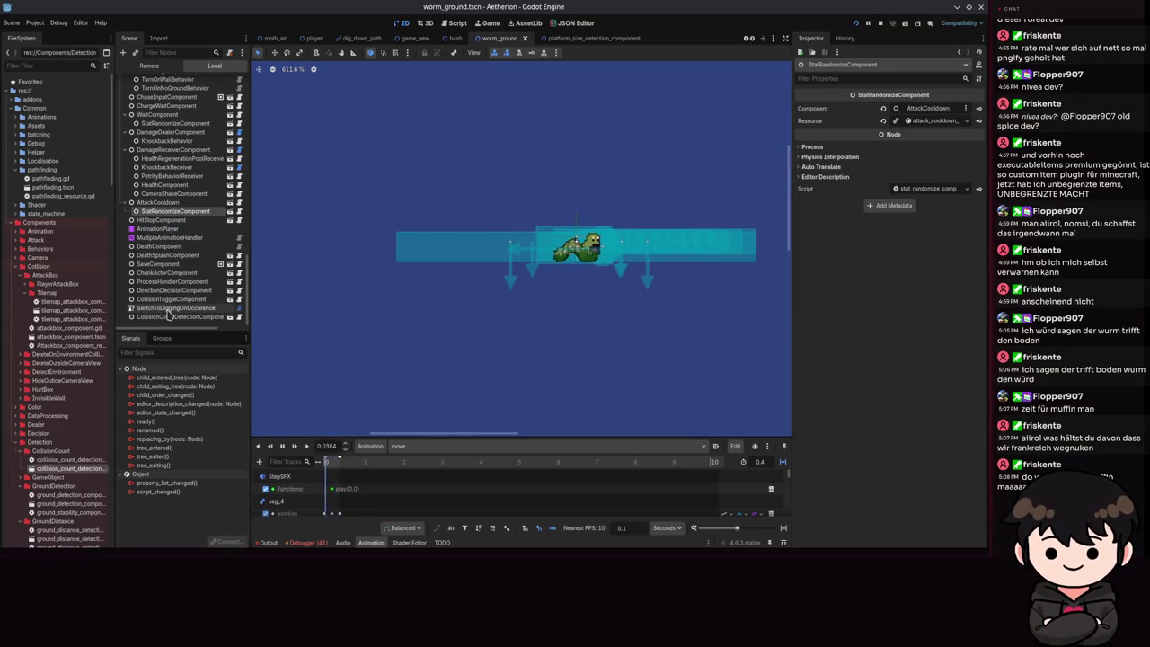
scroll(175, 232, up, 5)
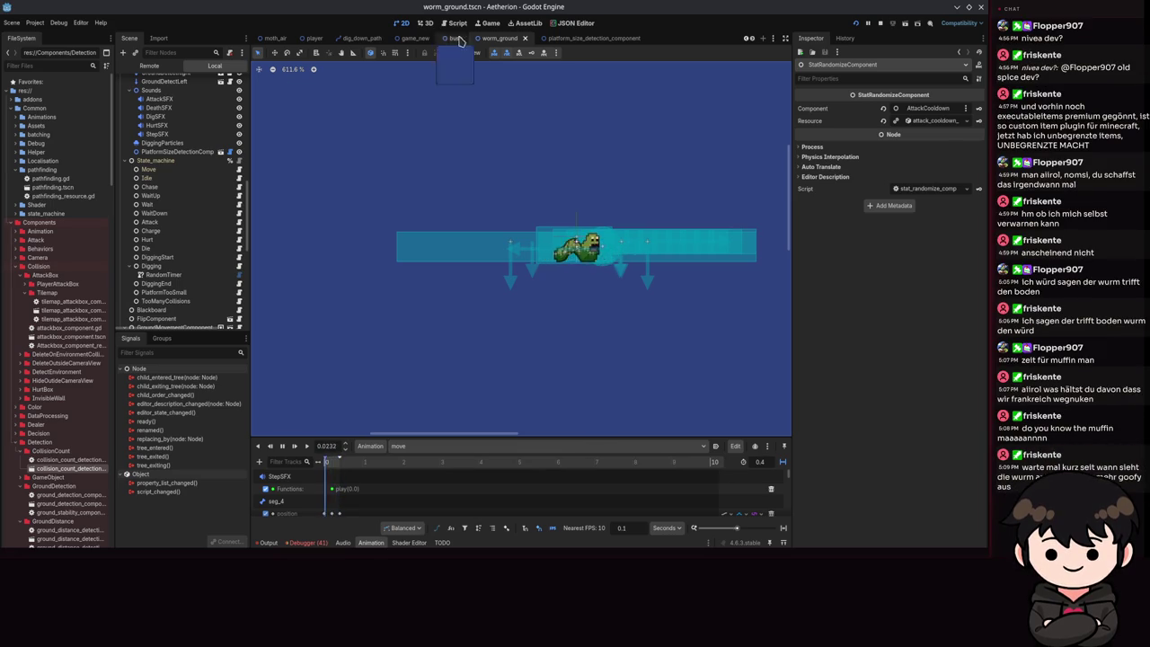
scroll(575, 216, up, 5)
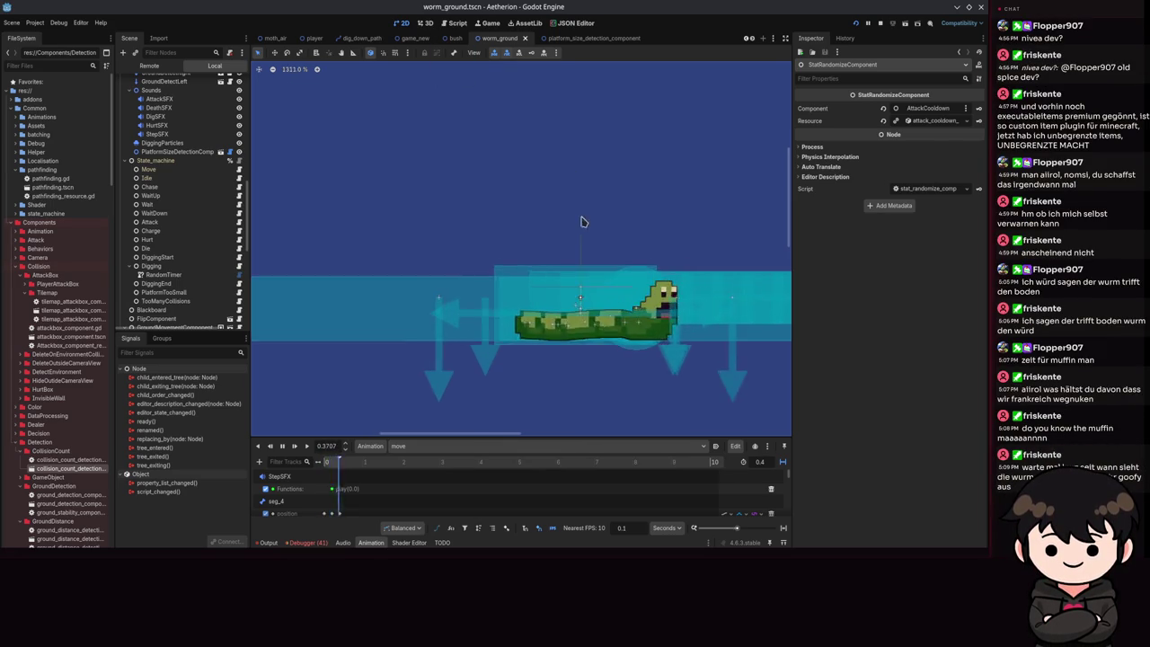
- Move the move animation's playhead back to 0.0 to preview the worm's bent starting pose
scroll(429, 246, down, 5)
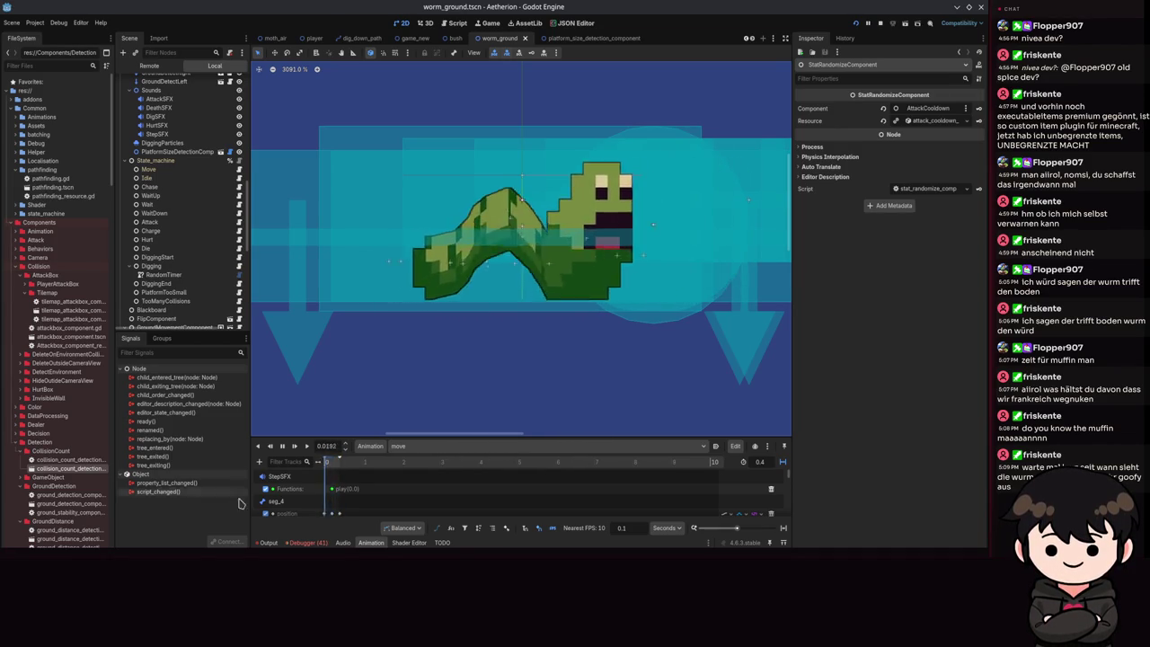
click(321, 464)
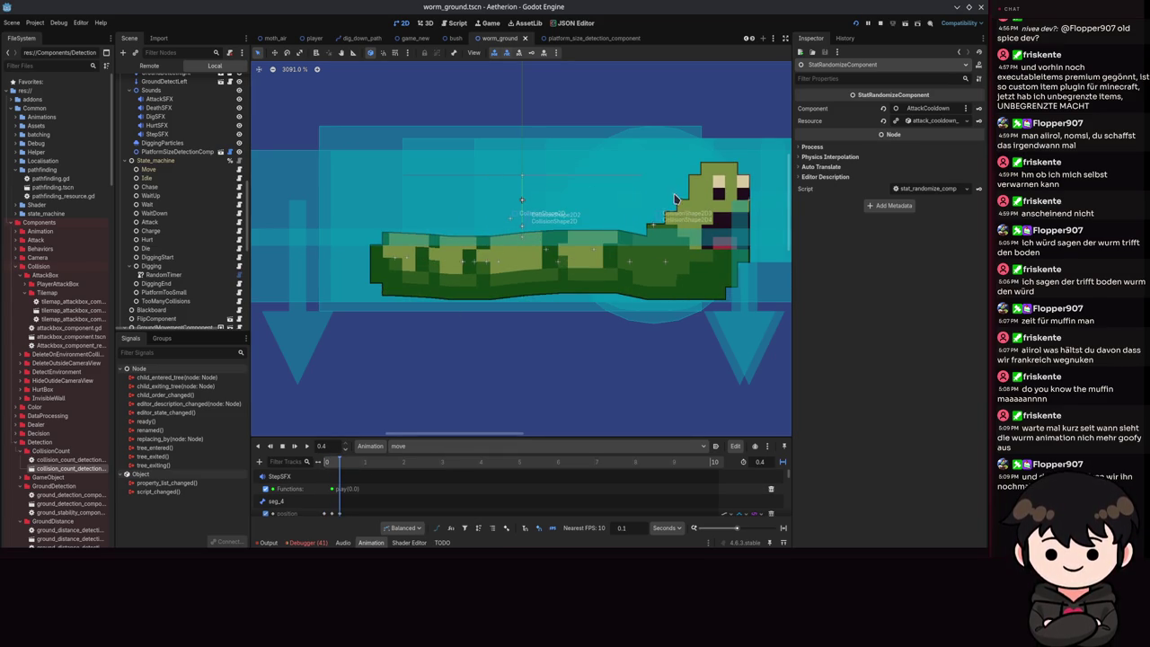
drag(345, 464, 325, 464)
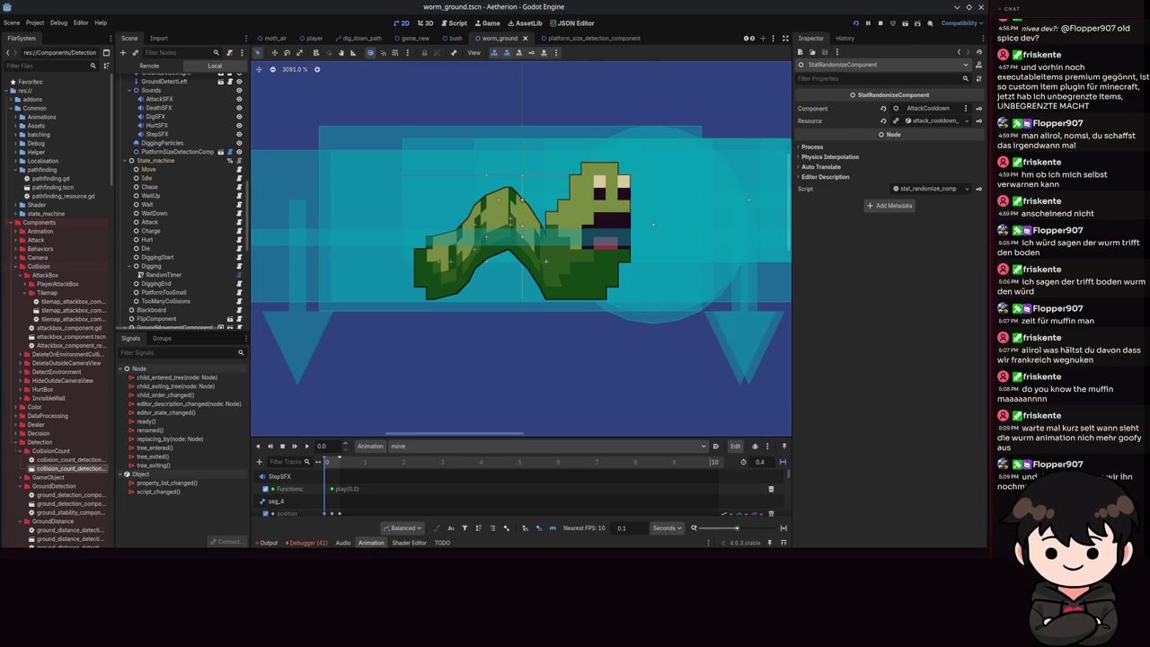
scroll(485, 247, down, 5)
- Save the scene and review the GroundDetectLeft and WallDetectionComponent raycast settings
key(ctrl+s)
scroll(167, 241, up, 5)
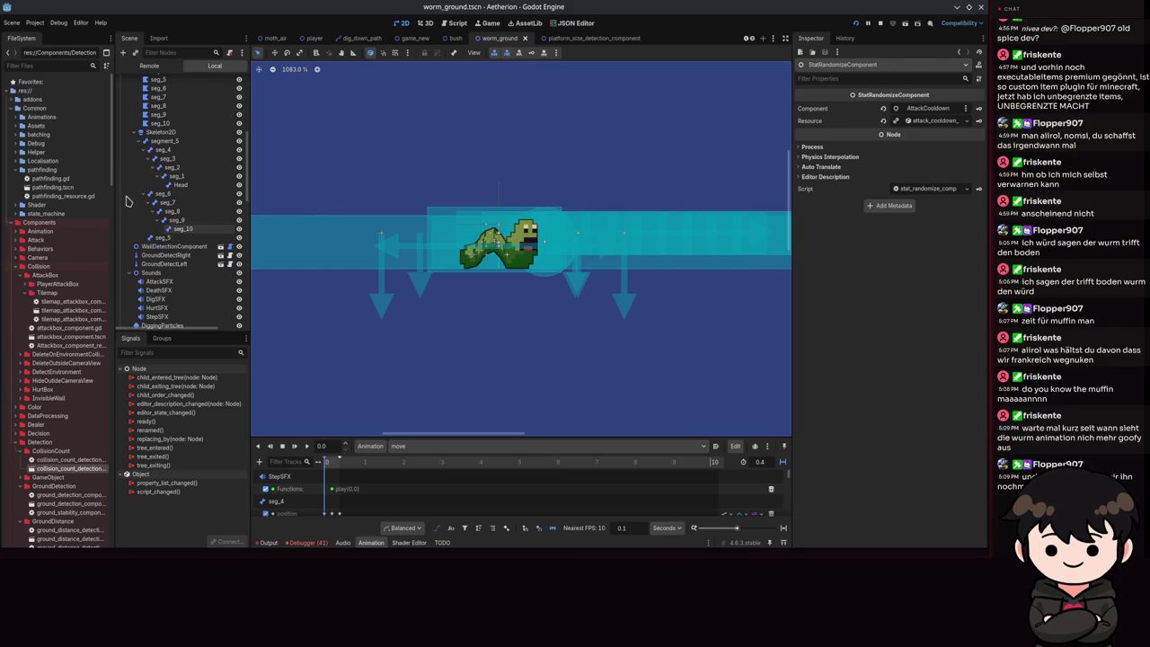
click(166, 263)
scroll(507, 252, up, 6)
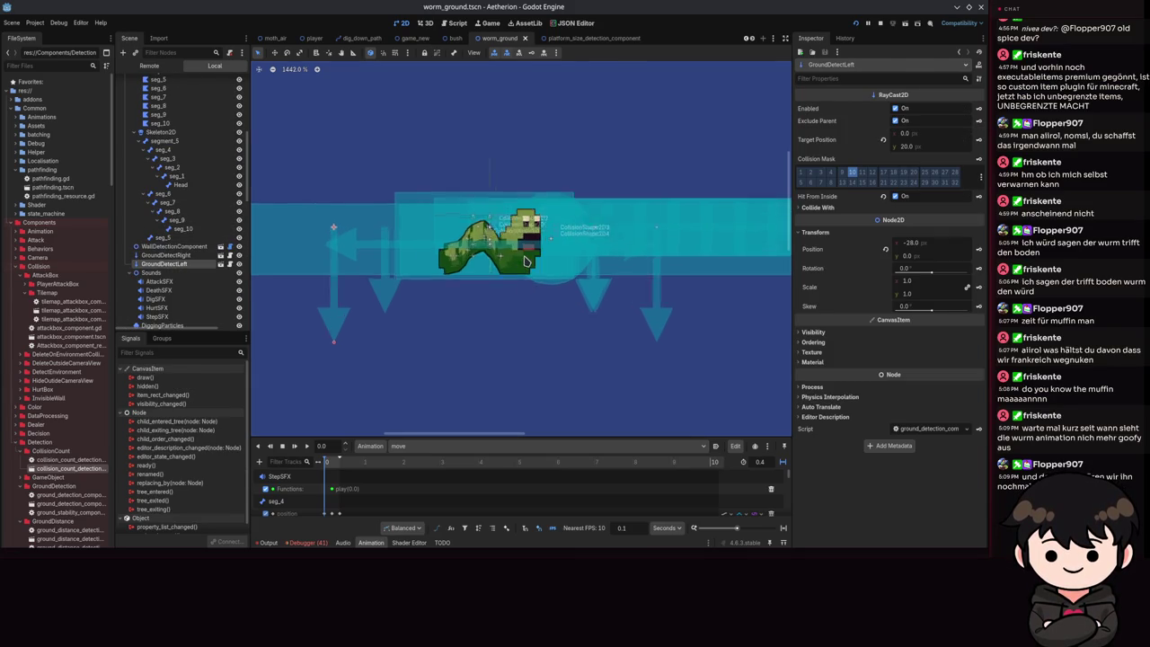
scroll(320, 301, down, 5)
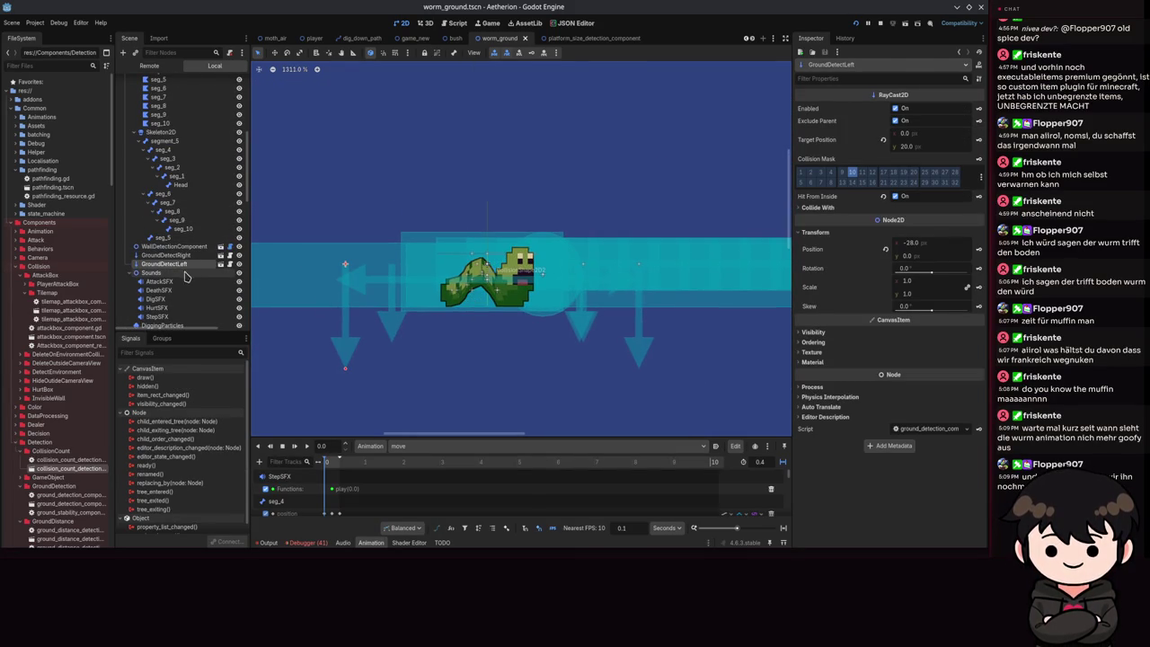
click(175, 247)
scroll(185, 207, up, 5)
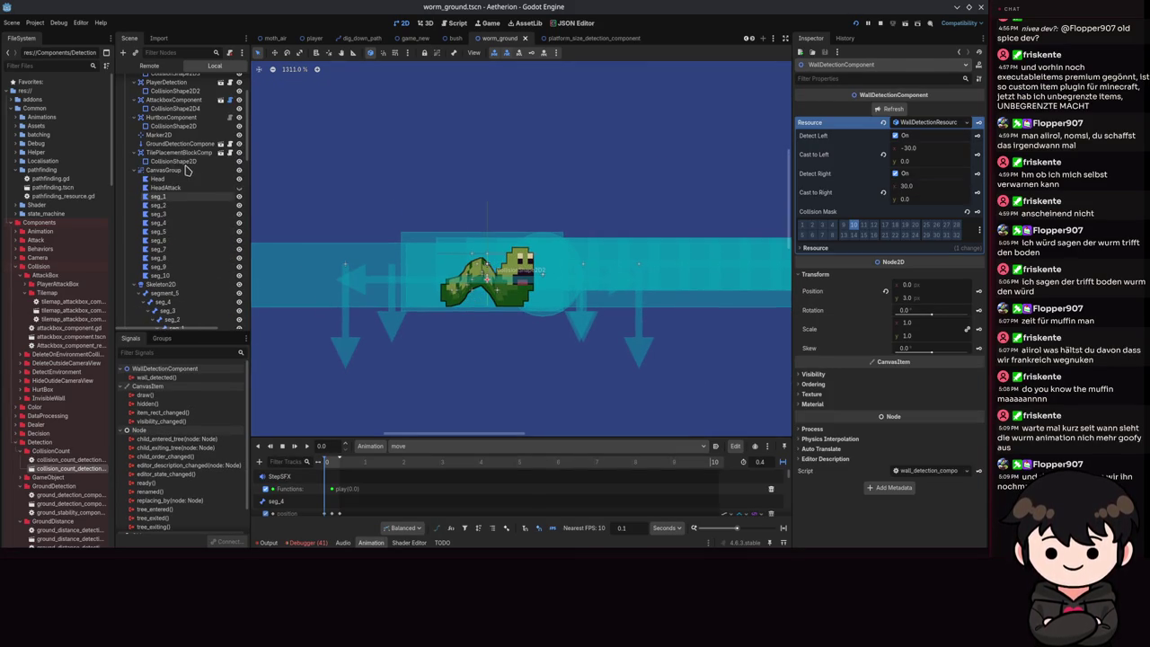
- Set GroundDetectionComponent's position x to about 20.215 and save worm_ground
click(180, 144)
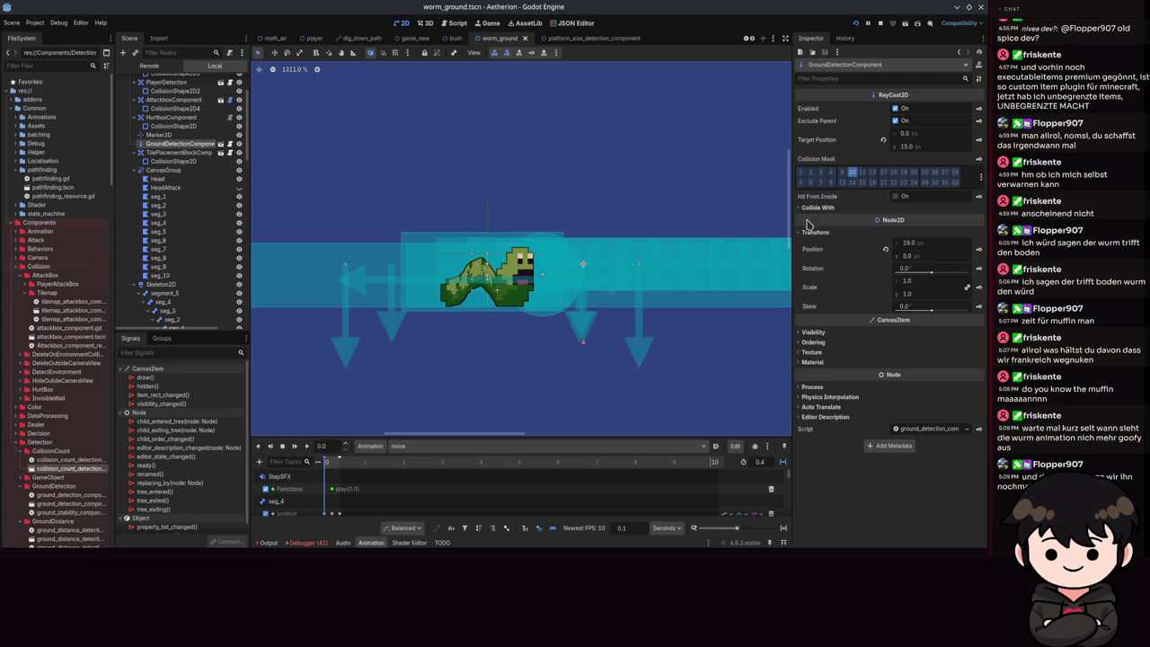
drag(913, 248, 921, 245)
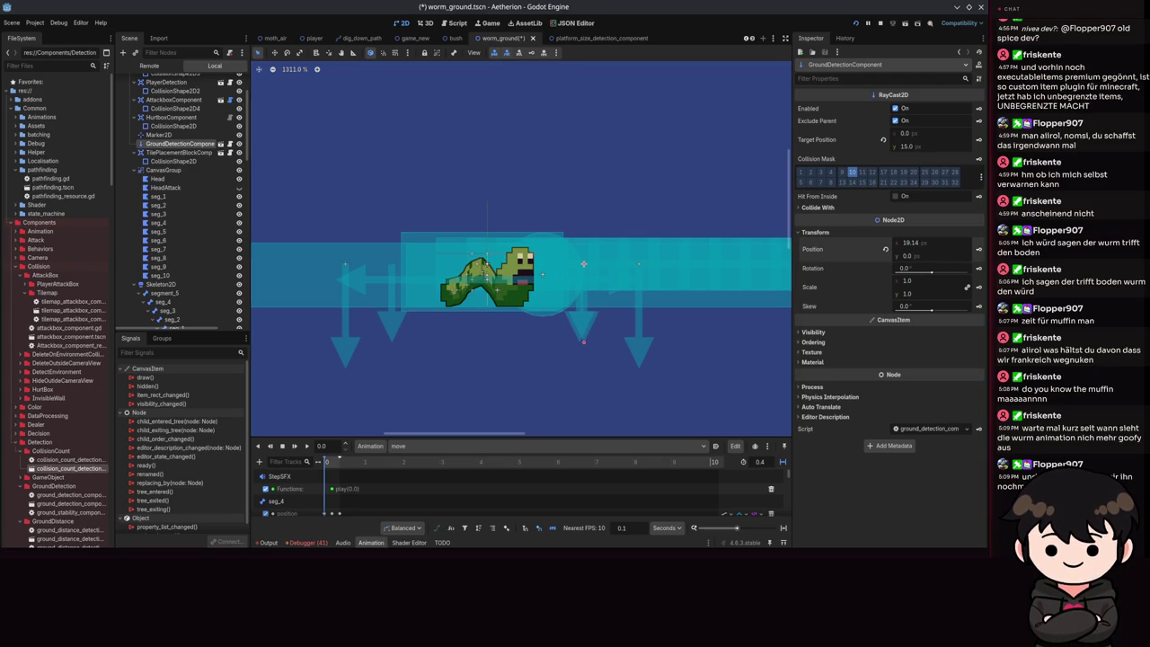
key(ctrl+s)
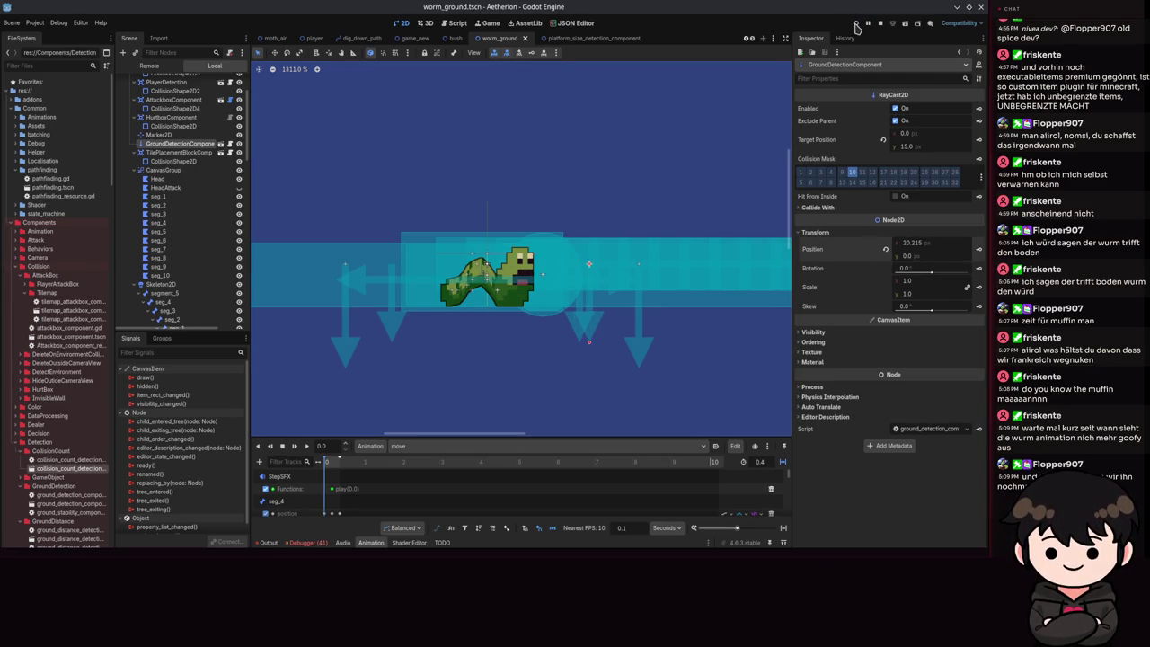
- Run the Aetherion project, pass the title screen, open Spiel Laden and load a save slot
click(857, 24)
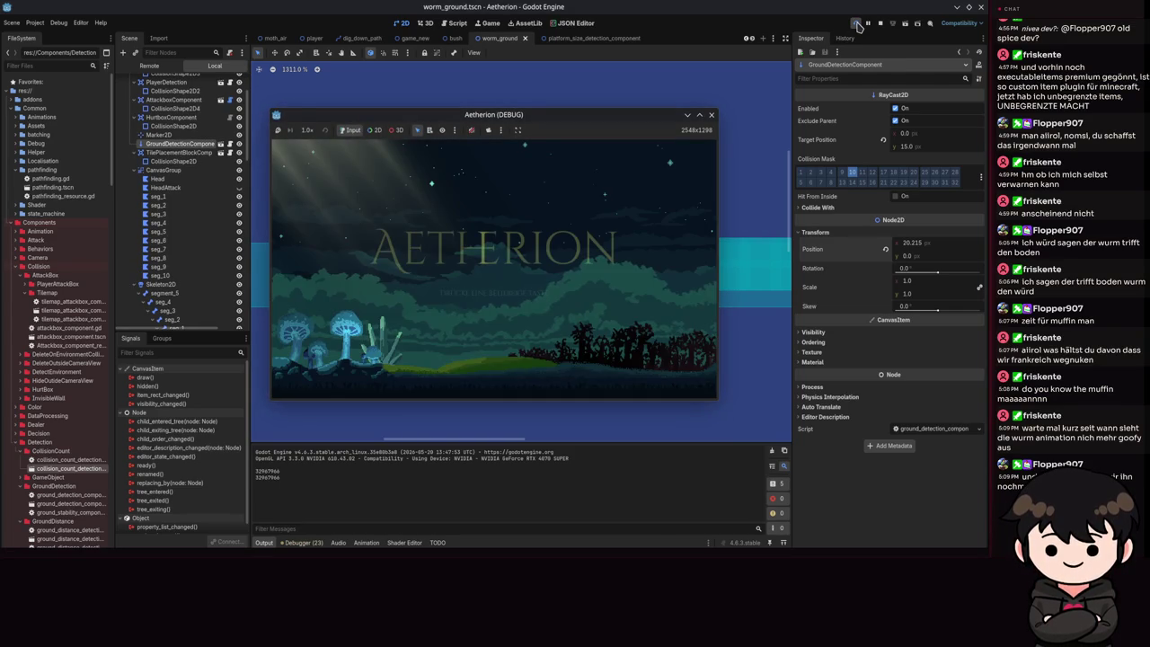
click(628, 254)
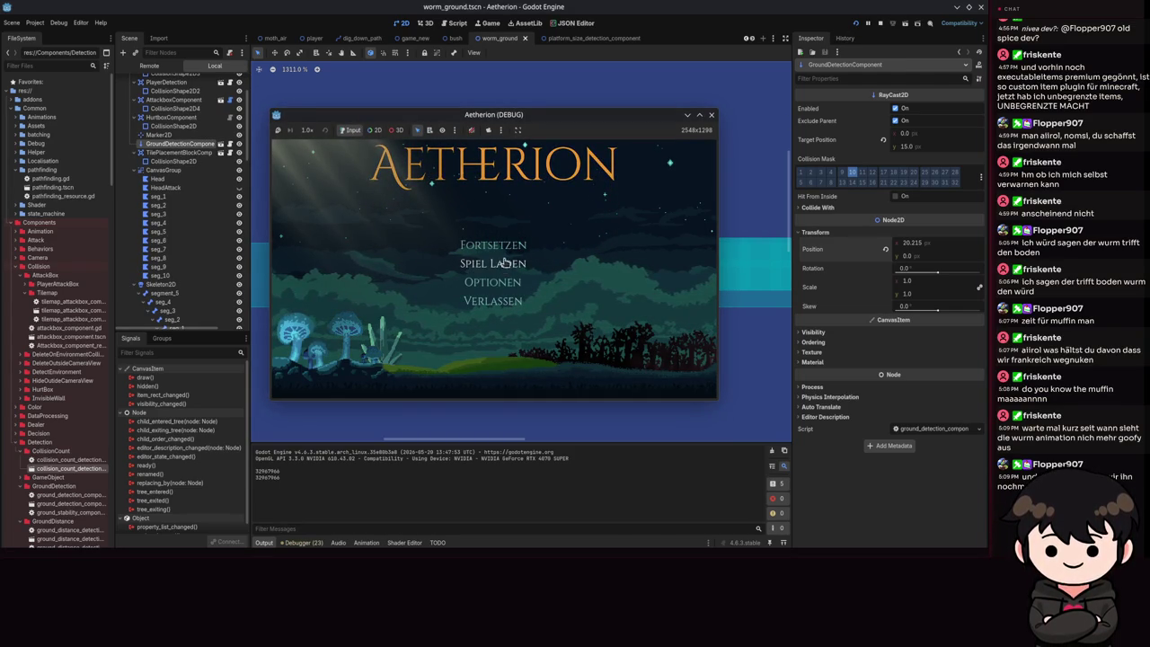
click(526, 236)
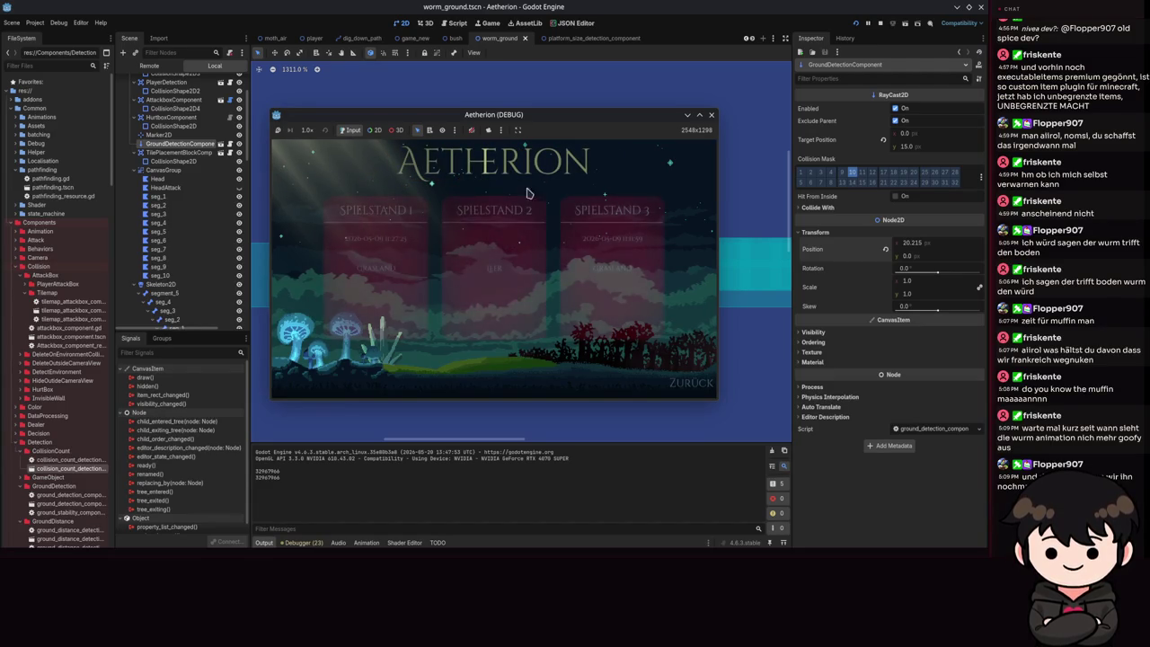
click(462, 235)
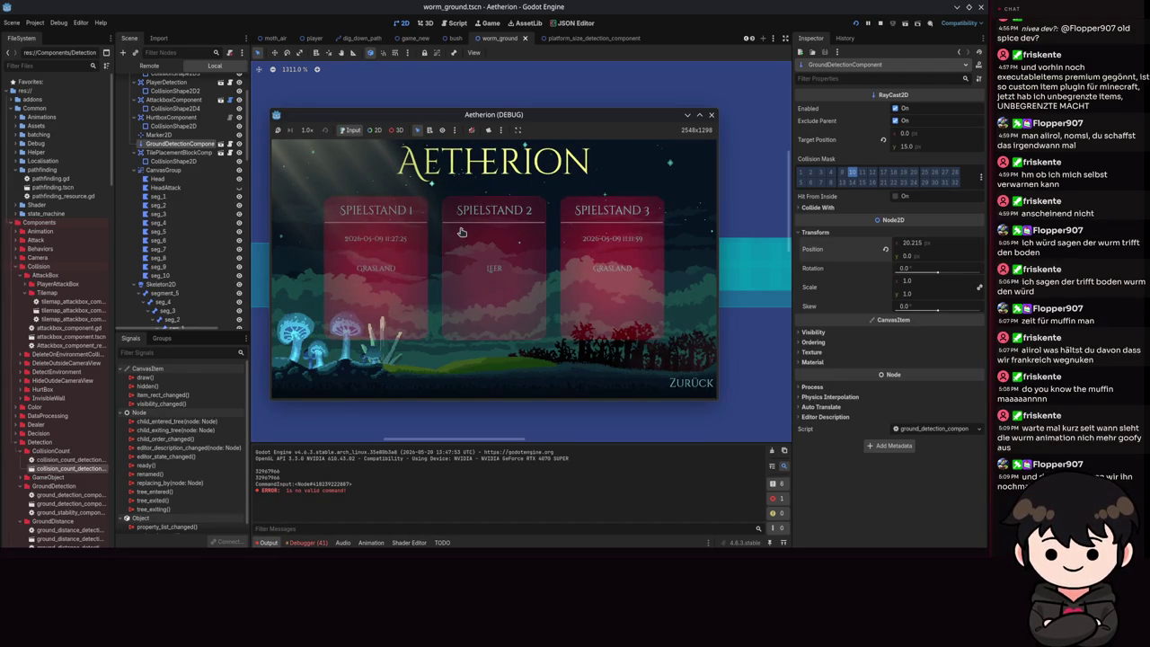
click(461, 229)
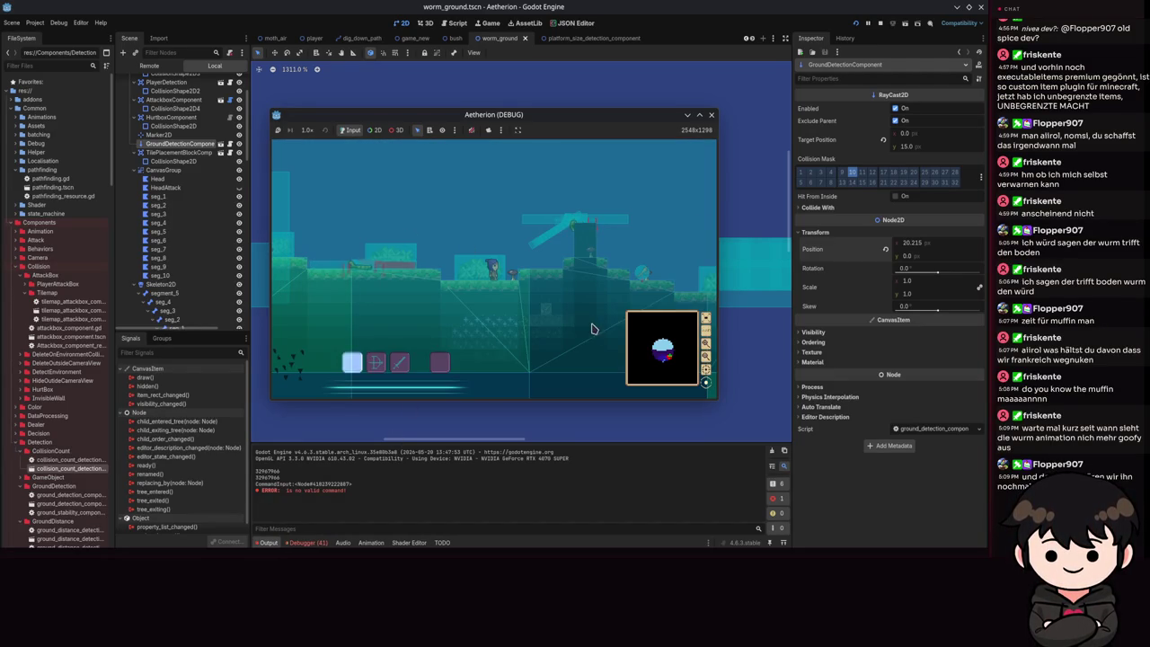
key(alt+Tab)
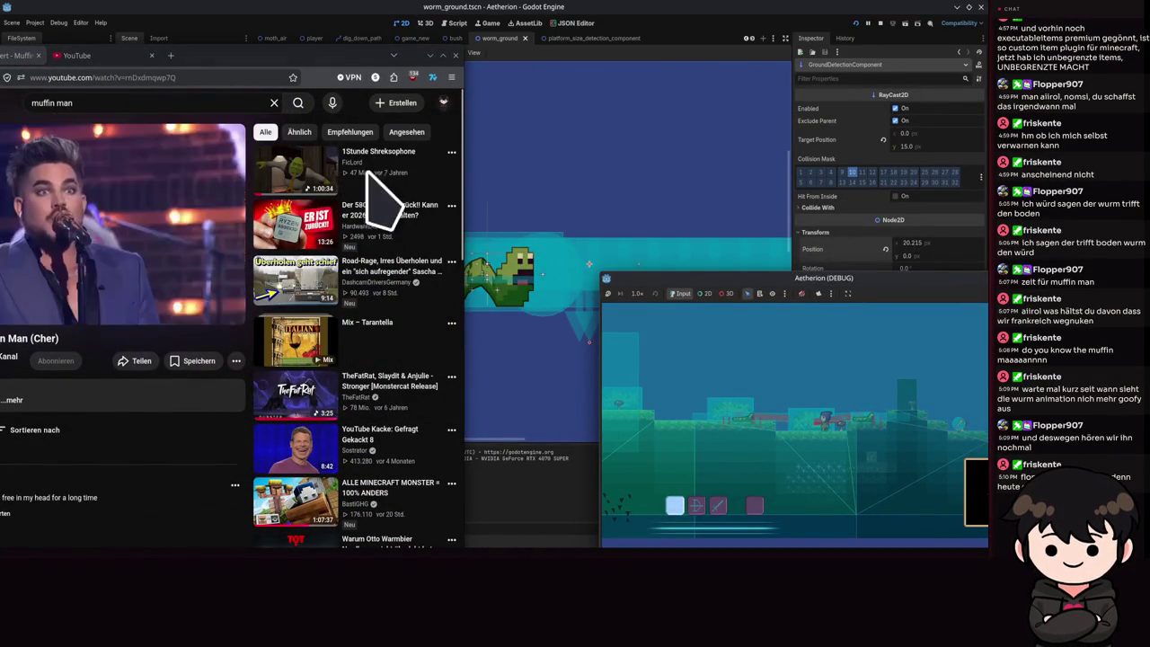
- Hide the YouTube muffin man window so the Godot editor and debug game show again
key(super+s)
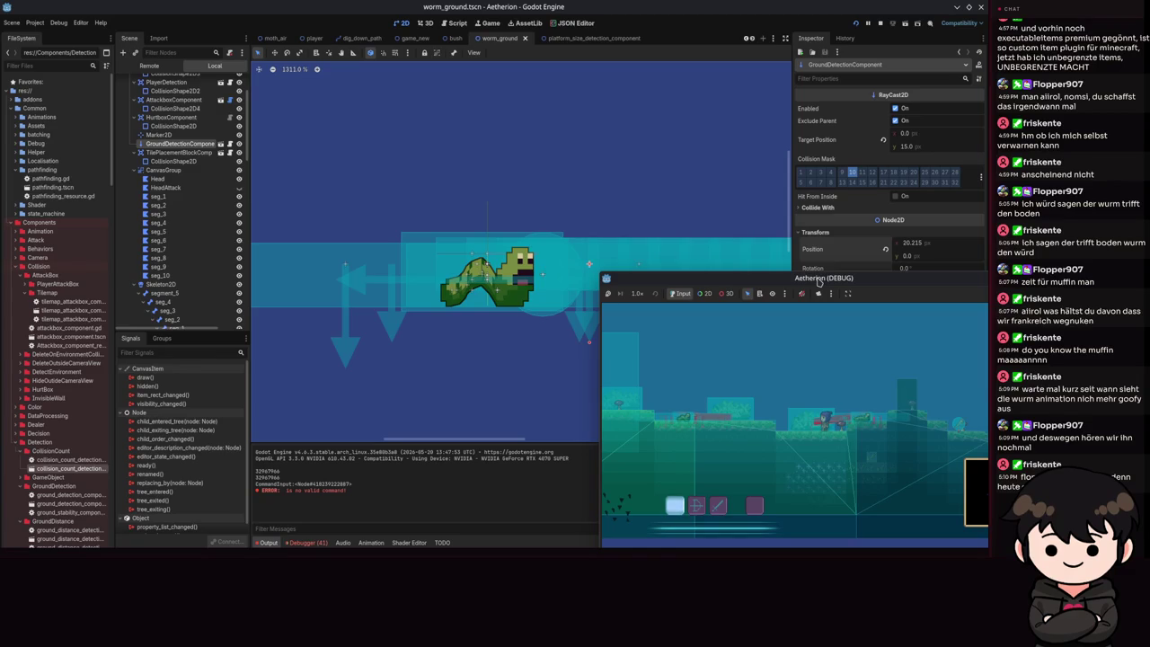
- Reposition the game window, walk the player right, attack upper right, then walk back left
drag(816, 281, 362, 152)
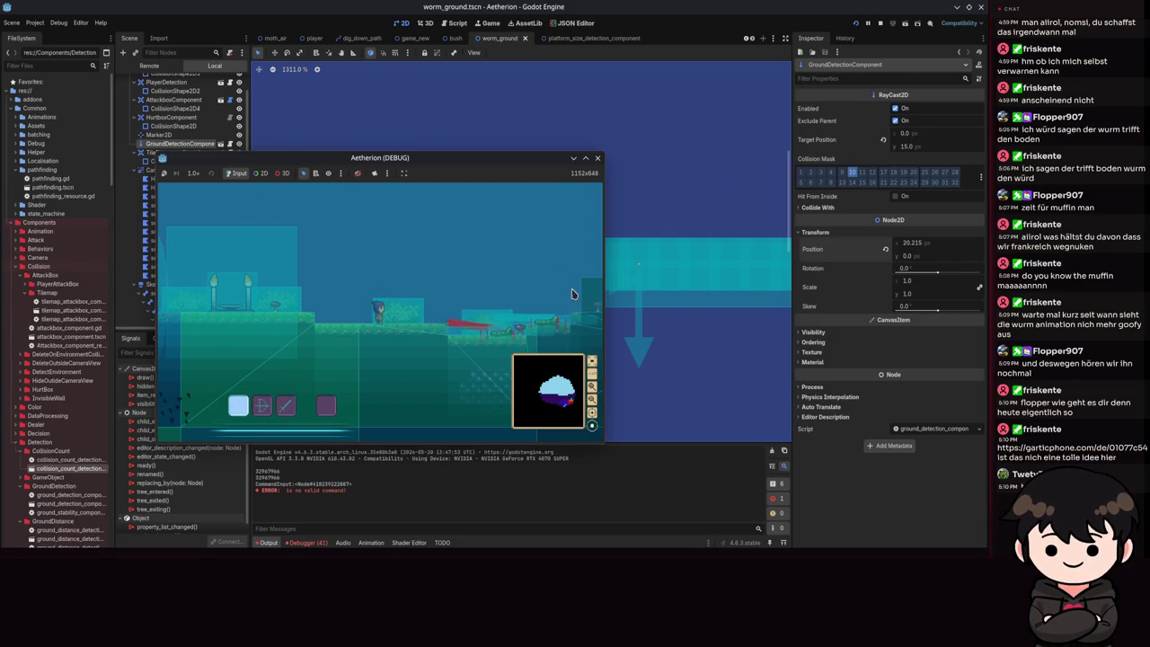
key(d)
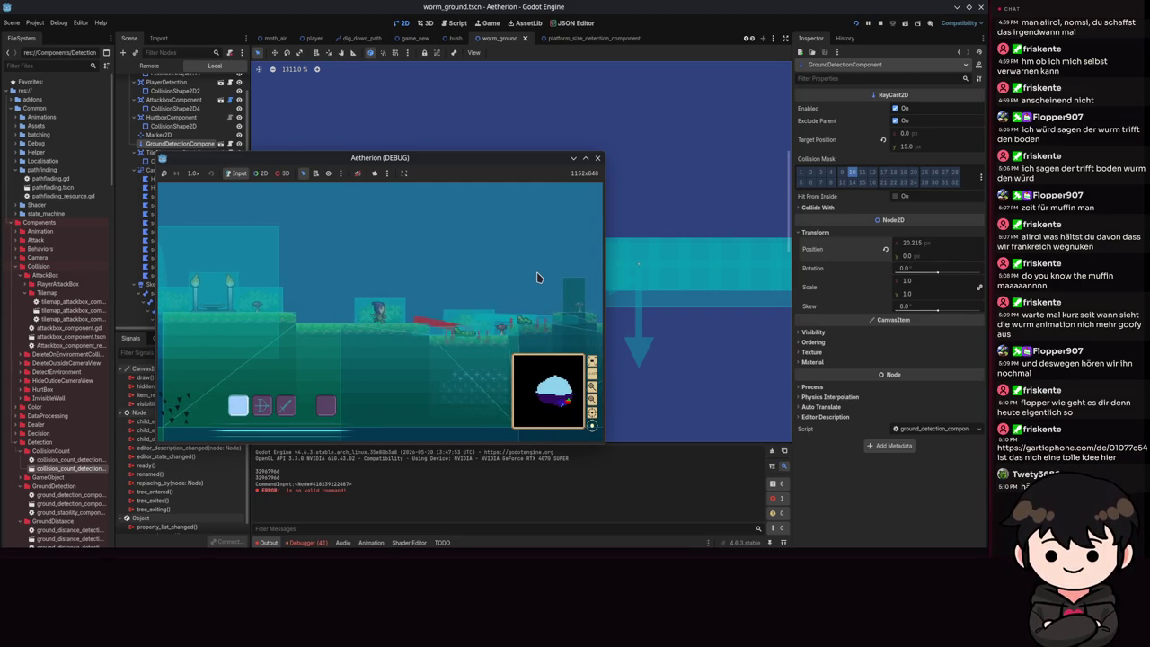
key(d)
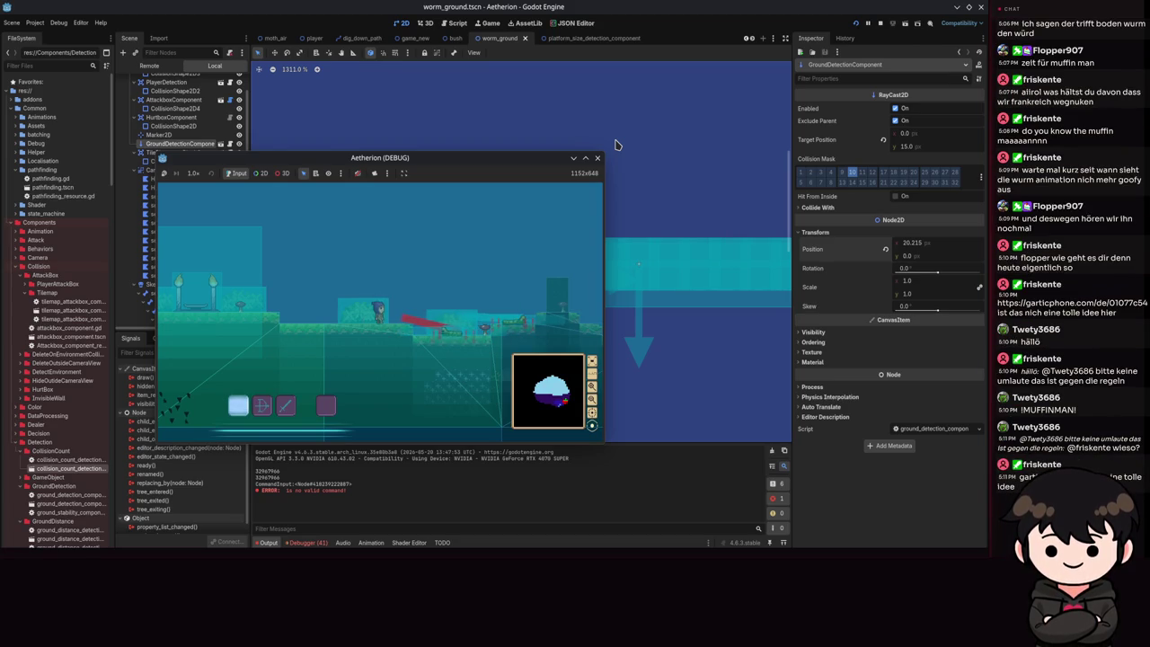
click(503, 293)
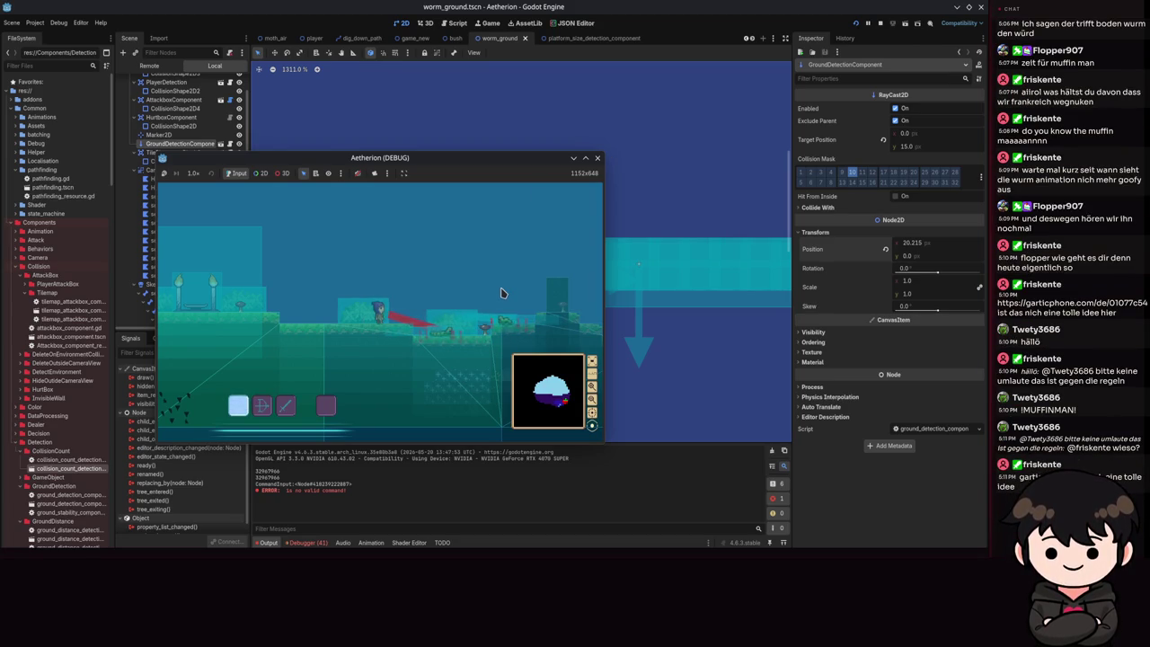
key(a)
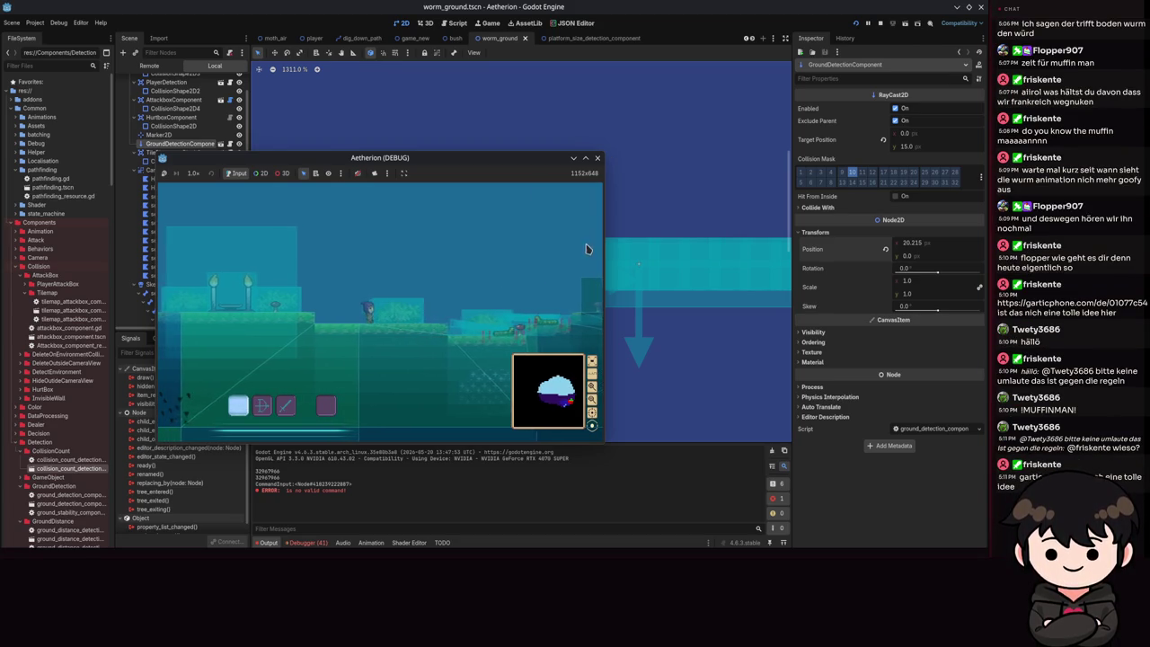
- Attack beside the player, move right while jumping higher, then stop the debug game
click(558, 182)
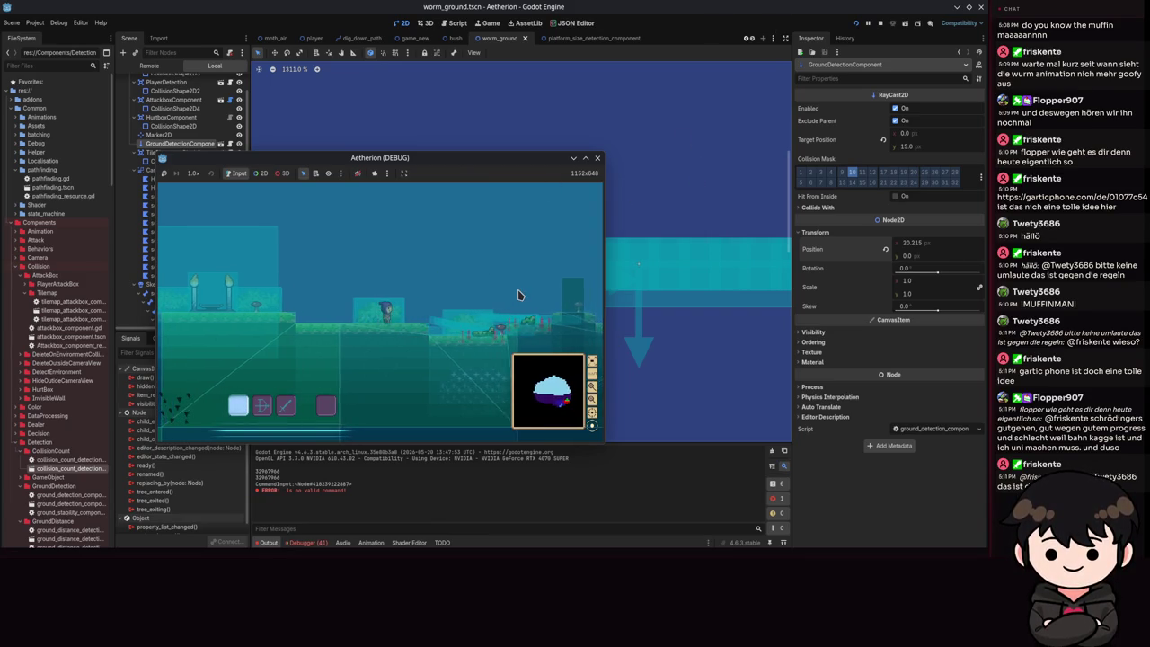
key(d)
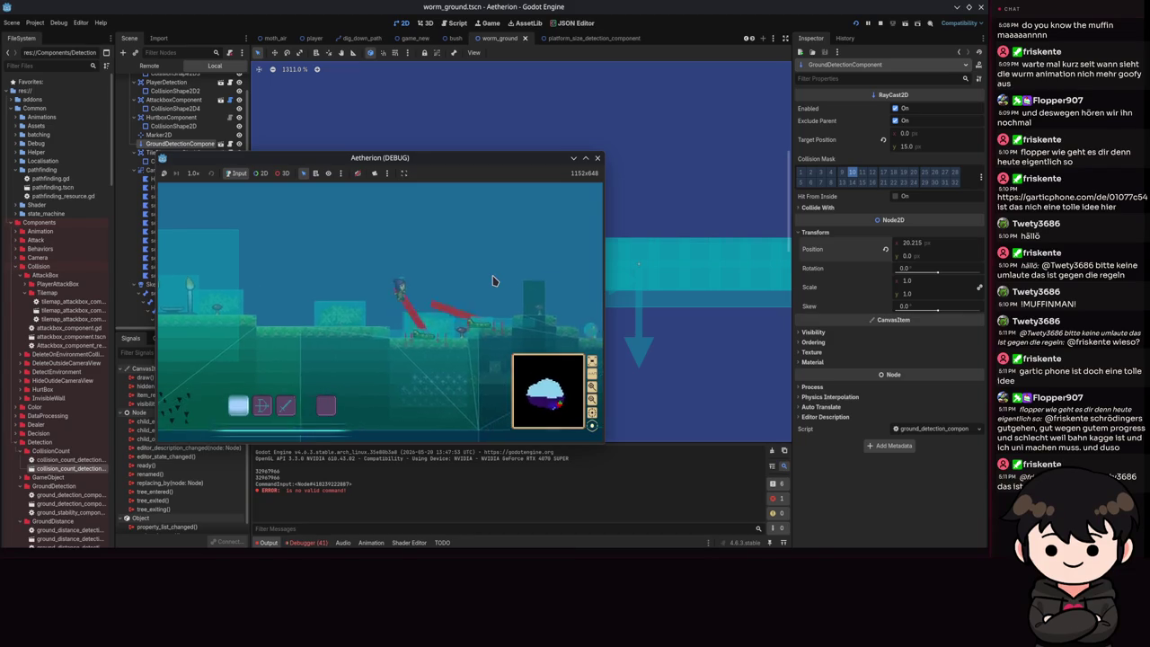
key(d)
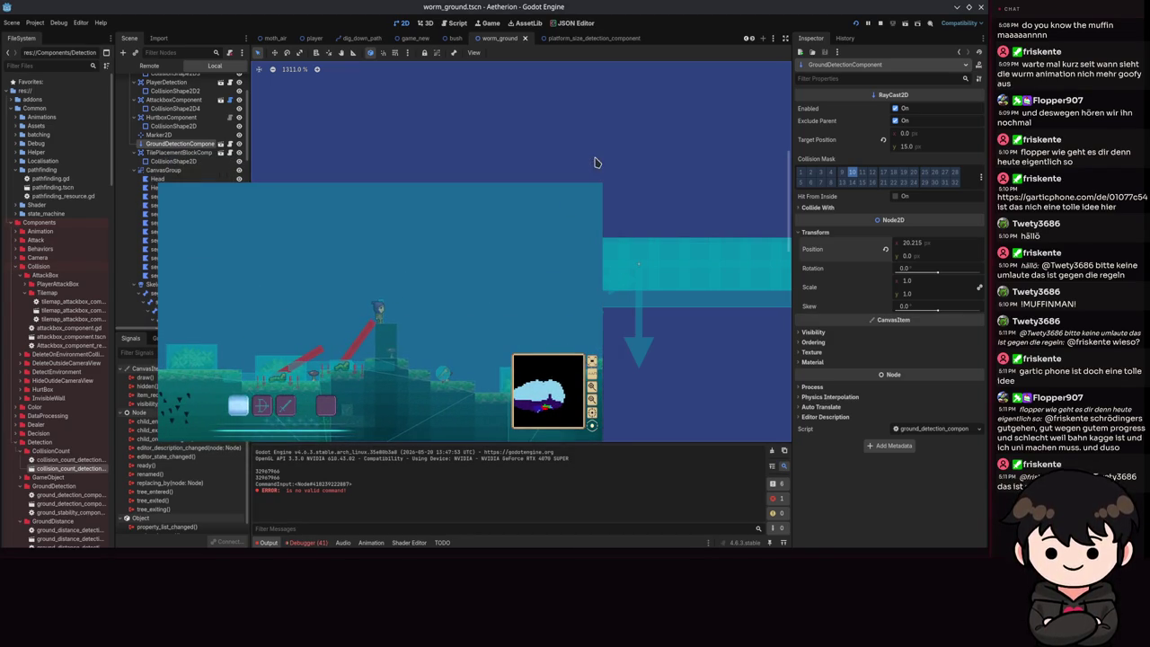
click(596, 159)
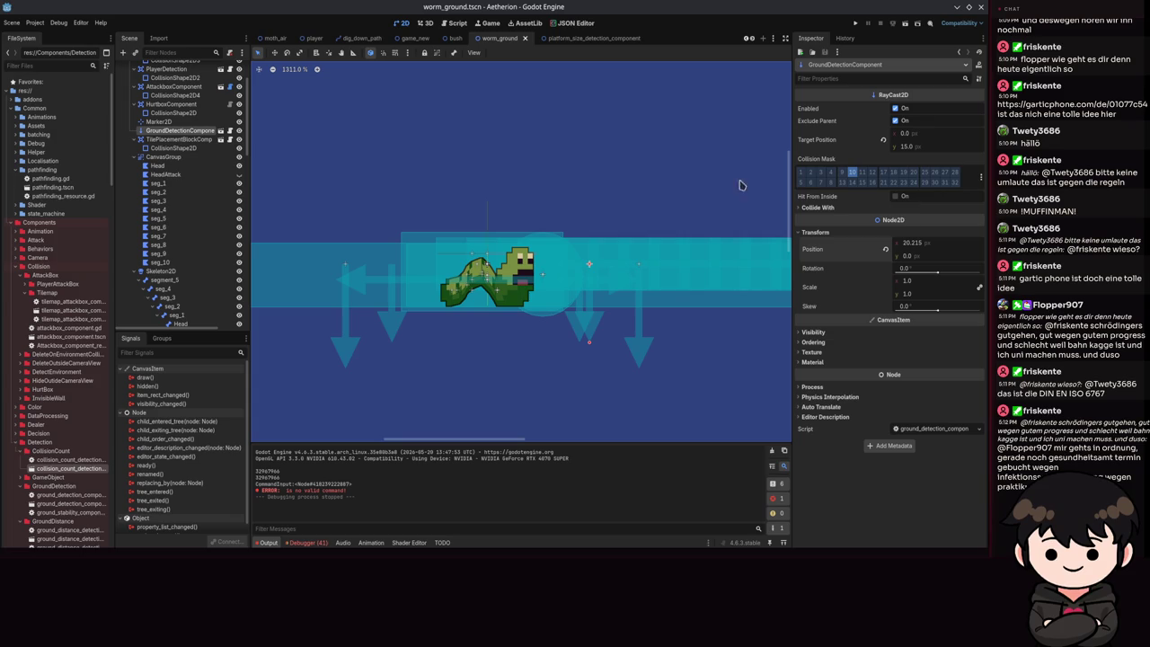
- Pan and zoom the 2D viewport around the worm sprite, then save the worm_ground scene
mouse_move(493, 224)
mouse_down()
mouse_move(577, 172)
mouse_move(569, 188)
mouse_move(581, 205)
mouse_up()
scroll(576, 176, down, 2)
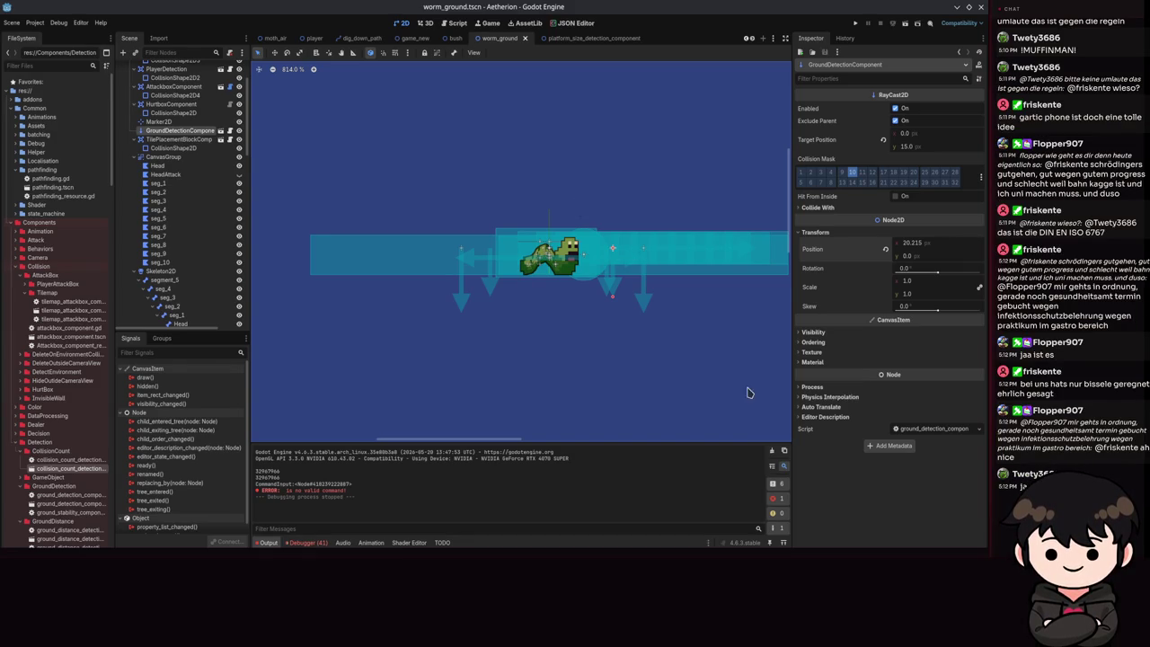
scroll(675, 307, up, 3)
scroll(576, 320, down, 3)
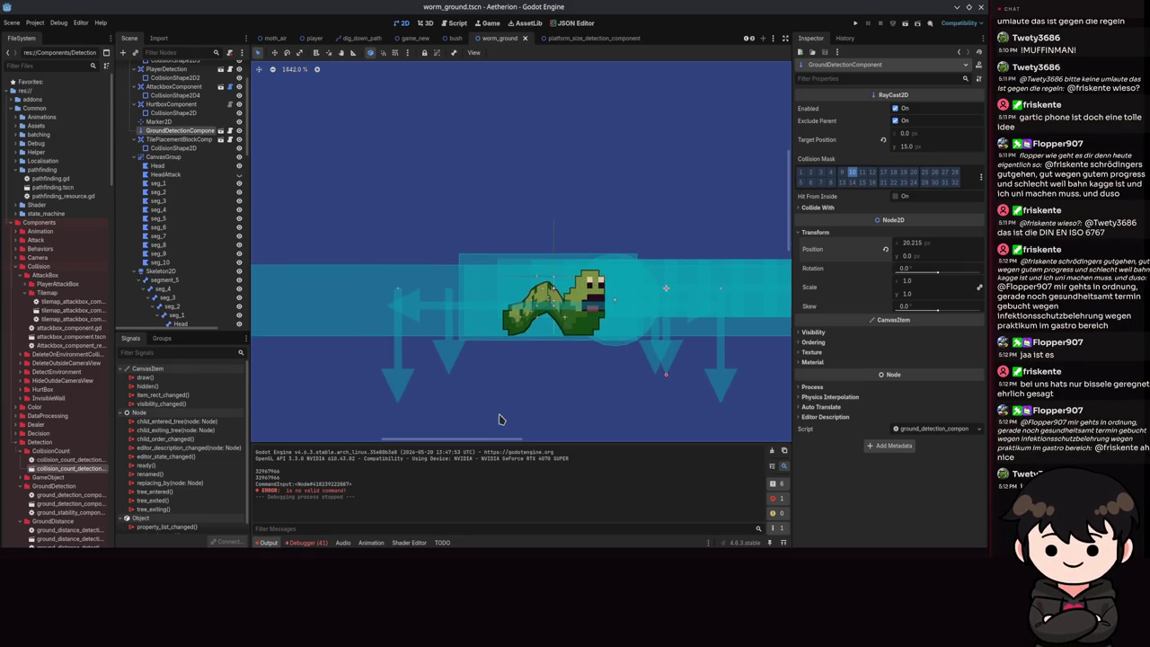
scroll(584, 342, up, 3)
scroll(521, 331, up, 6)
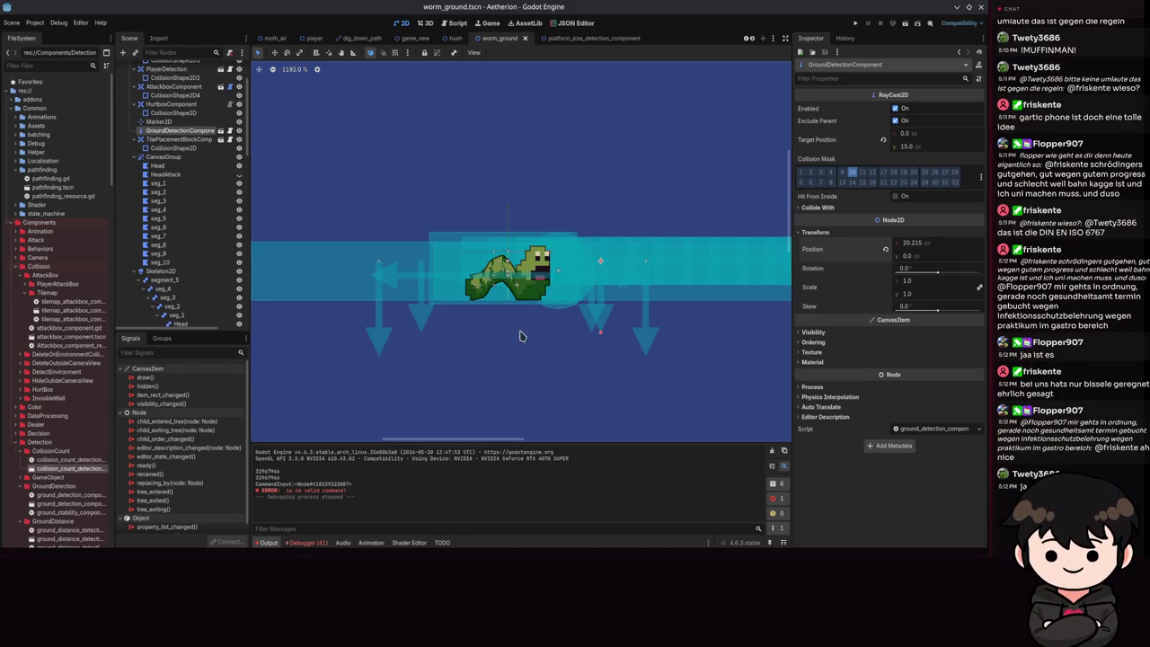
scroll(521, 257, down, 5)
scroll(512, 270, up, 2)
scroll(493, 290, down, 2)
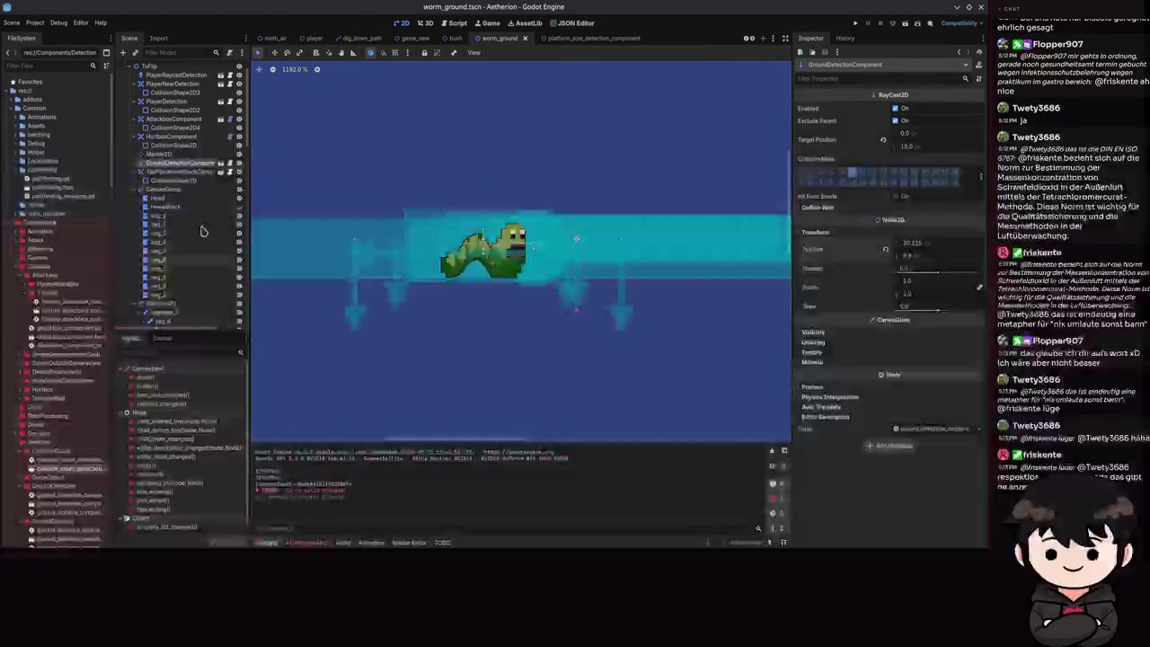
key(ctrl+s)
- Show the Debugger's stack trace and error list beneath the worm scene view
drag(598, 179, 534, 205)
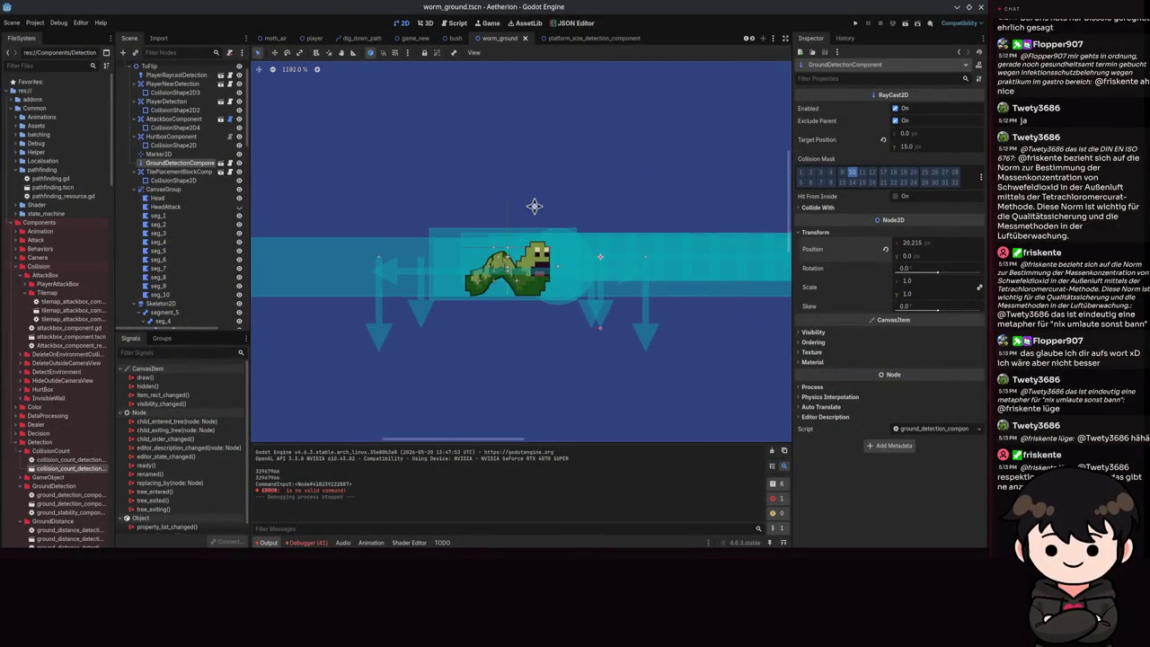
click(306, 543)
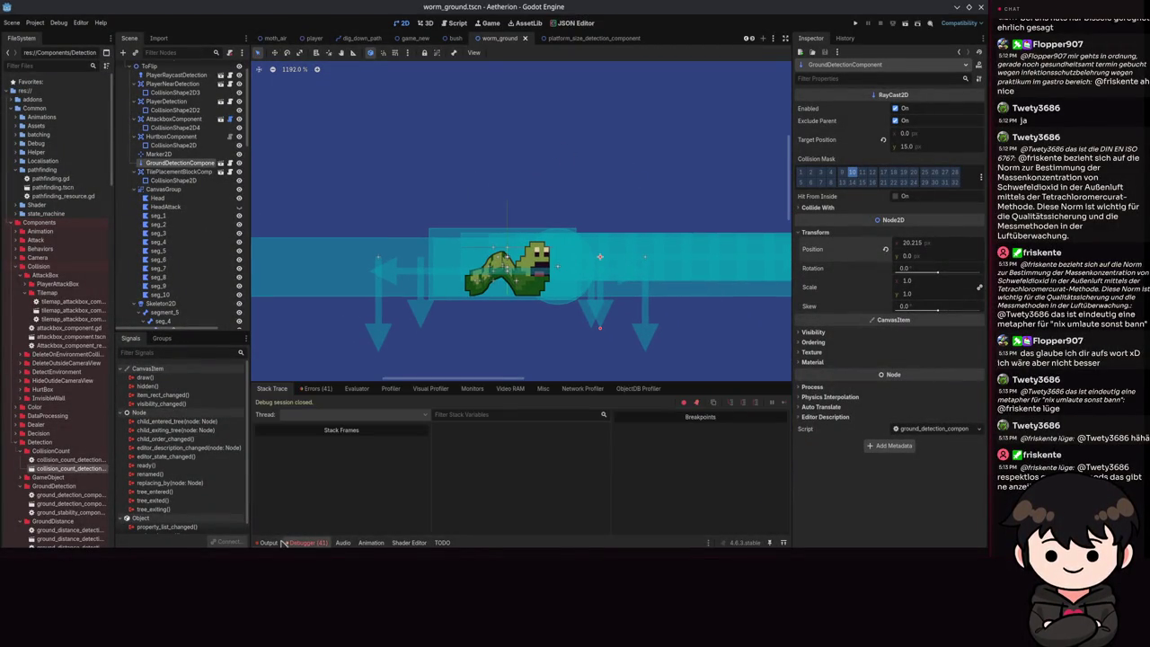
click(268, 542)
click(315, 542)
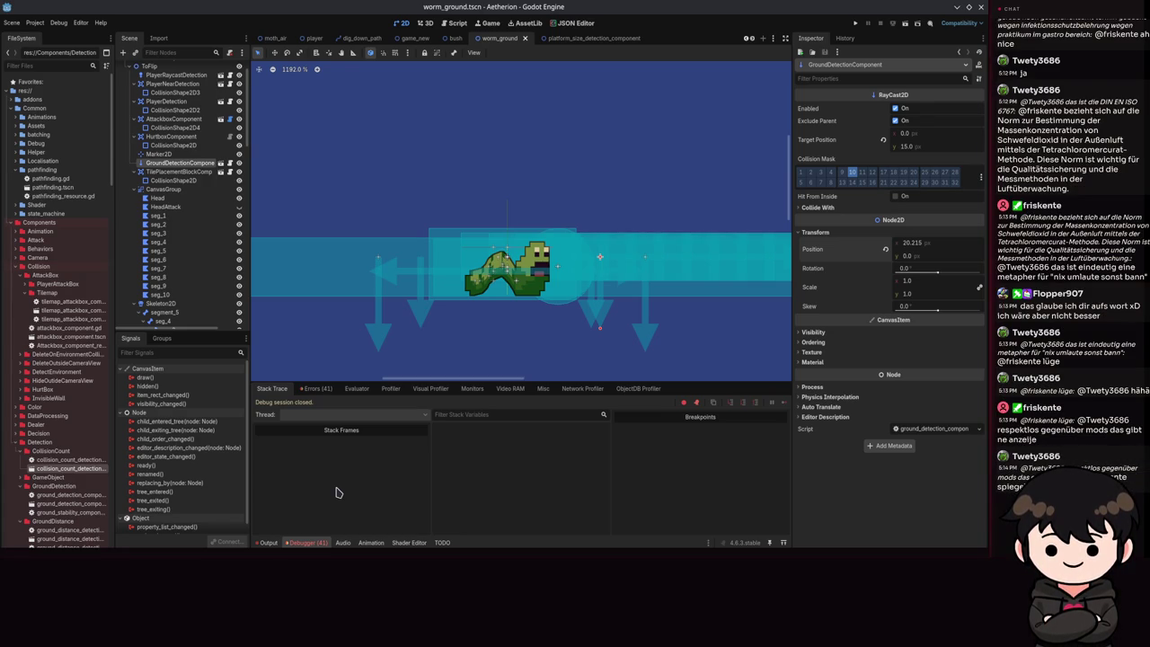
scroll(725, 233, down, 5)
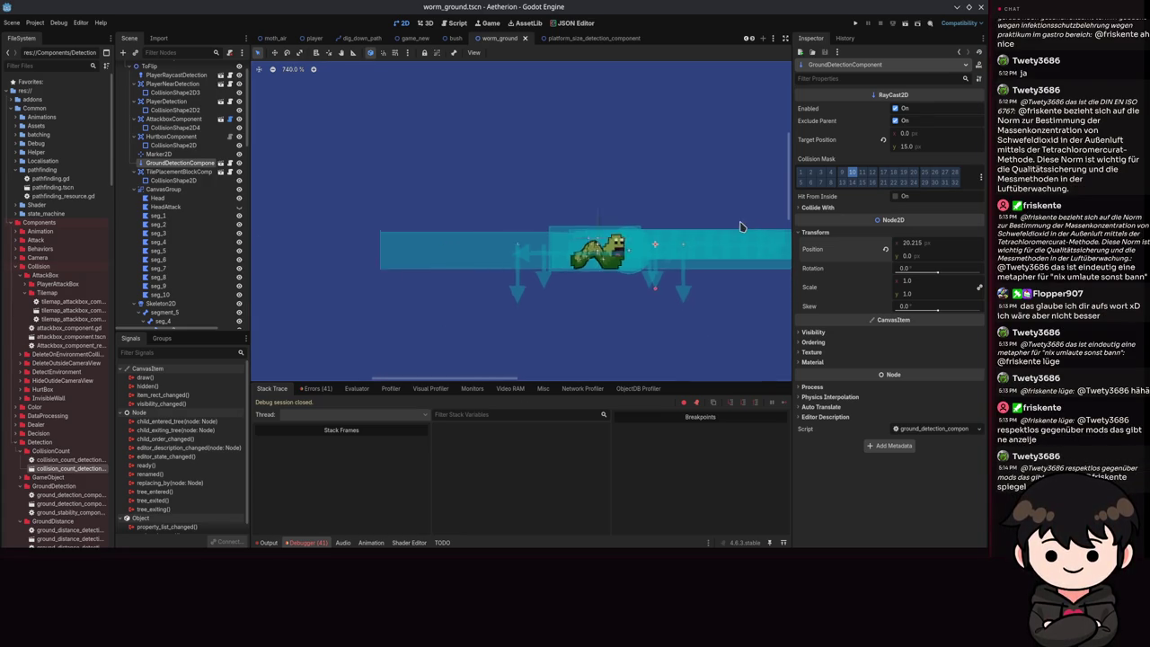
scroll(692, 248, up, 5)
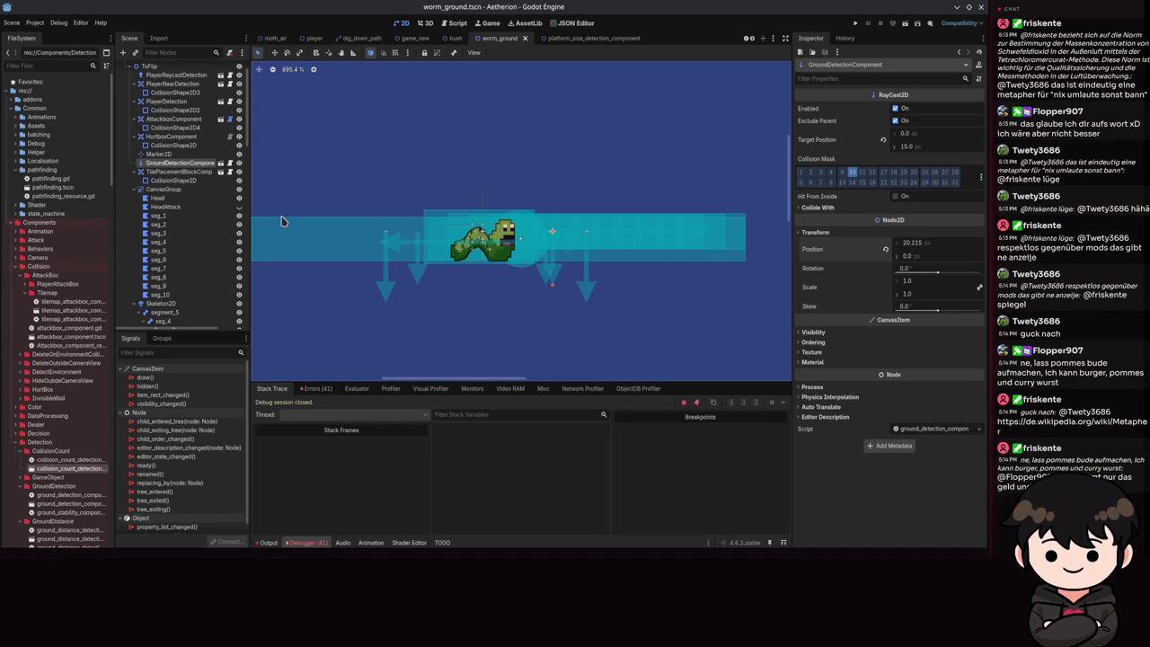
drag(496, 290, 539, 313)
- Recentre and zoom the 2D viewport around the worm enemy in worm_ground
right_click(577, 251)
key(Escape)
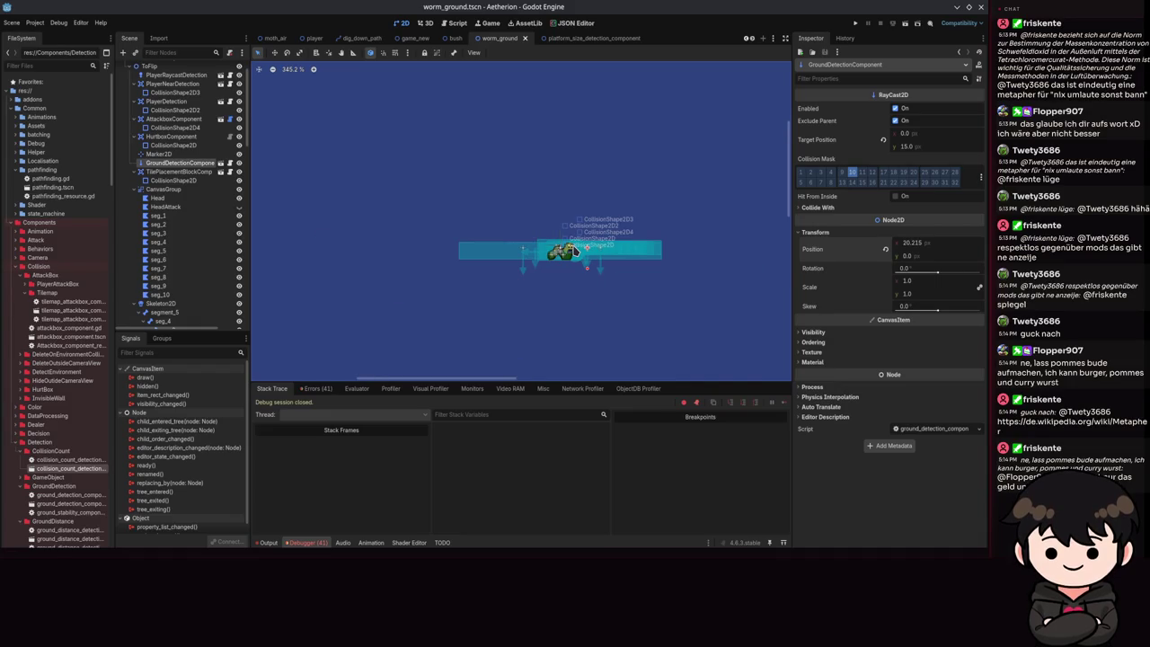
scroll(576, 252, up, 1)
scroll(576, 251, up, 8)
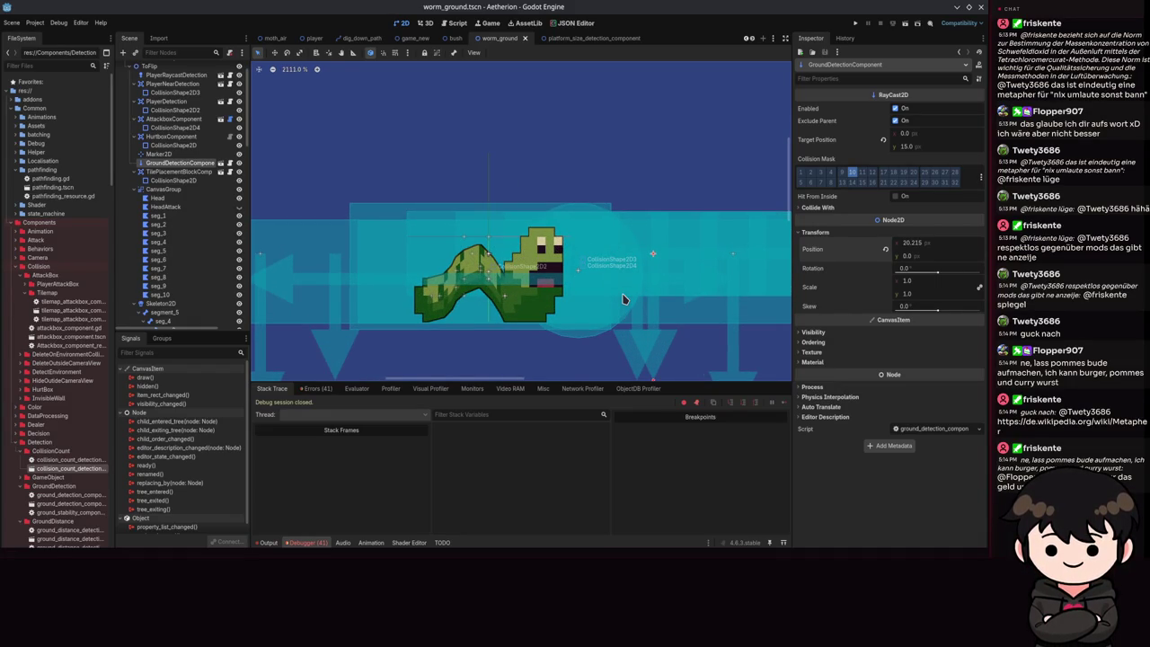
scroll(624, 299, down, 6)
scroll(625, 299, up, 3)
drag(625, 299, 524, 203)
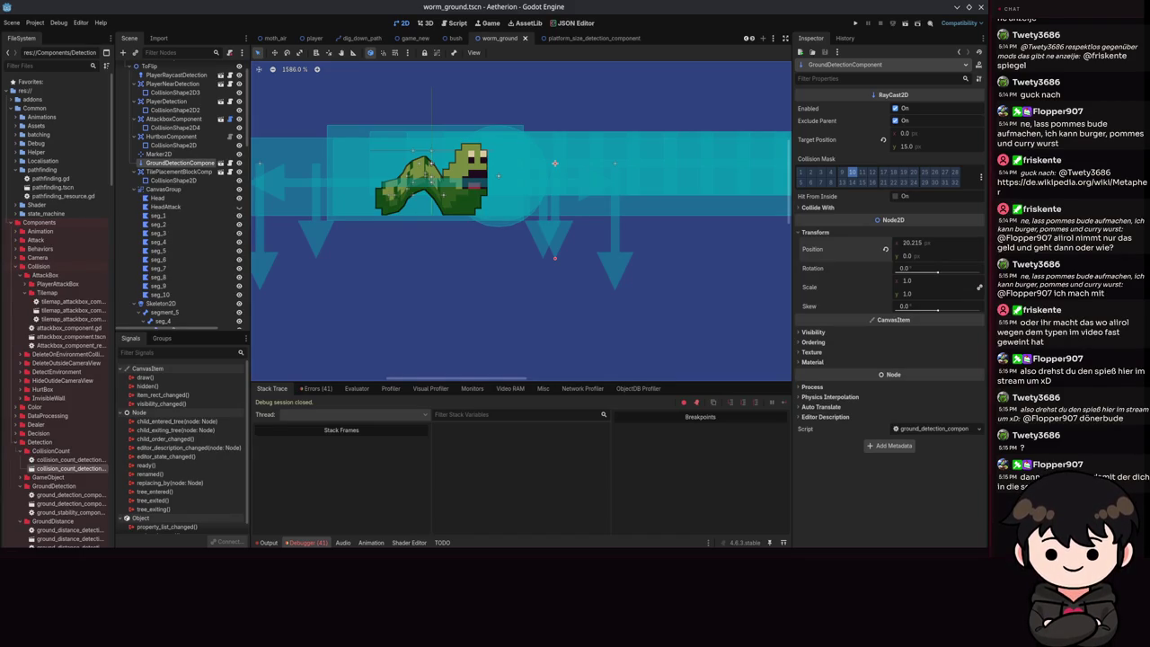
scroll(602, 287, down, 5)
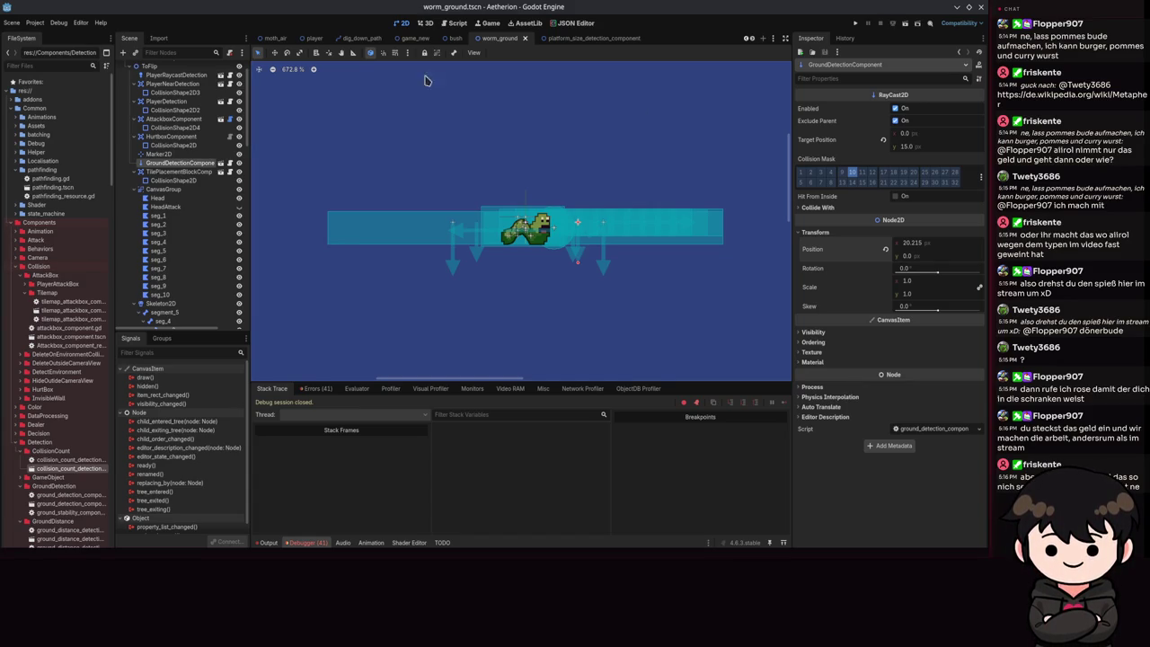
scroll(539, 179, up, 4)
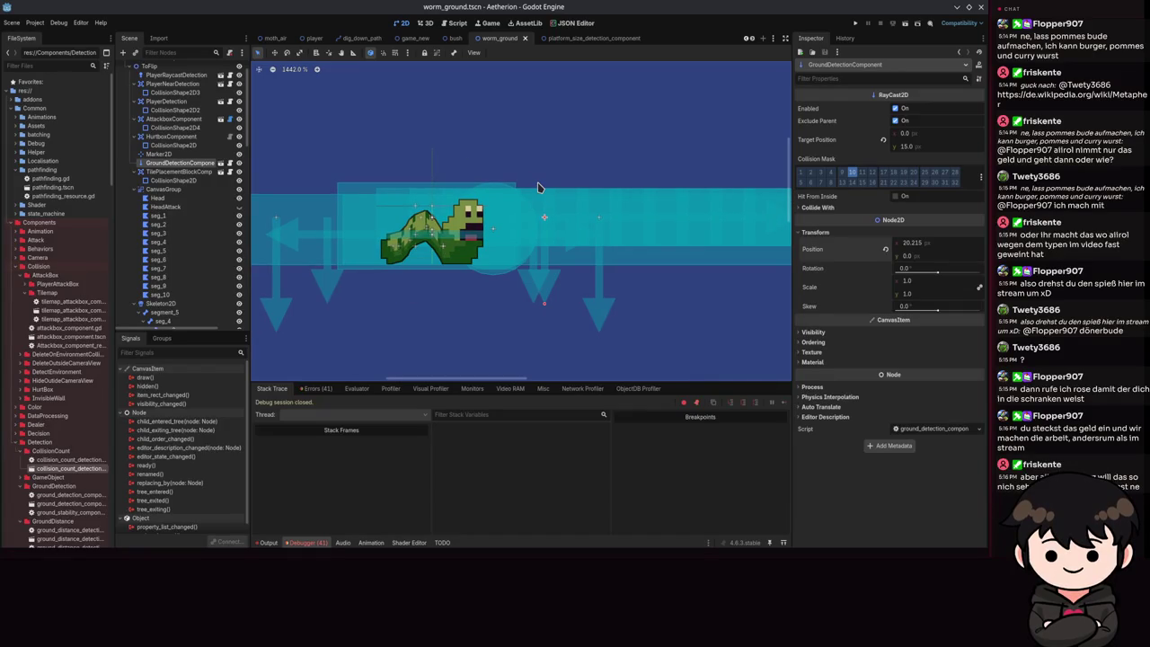
- Select DiggingParticles in the worm_ground Scene tree to view its GPUParticles2D settings, then open direction_decision_component.gd
scroll(178, 255, down, 10)
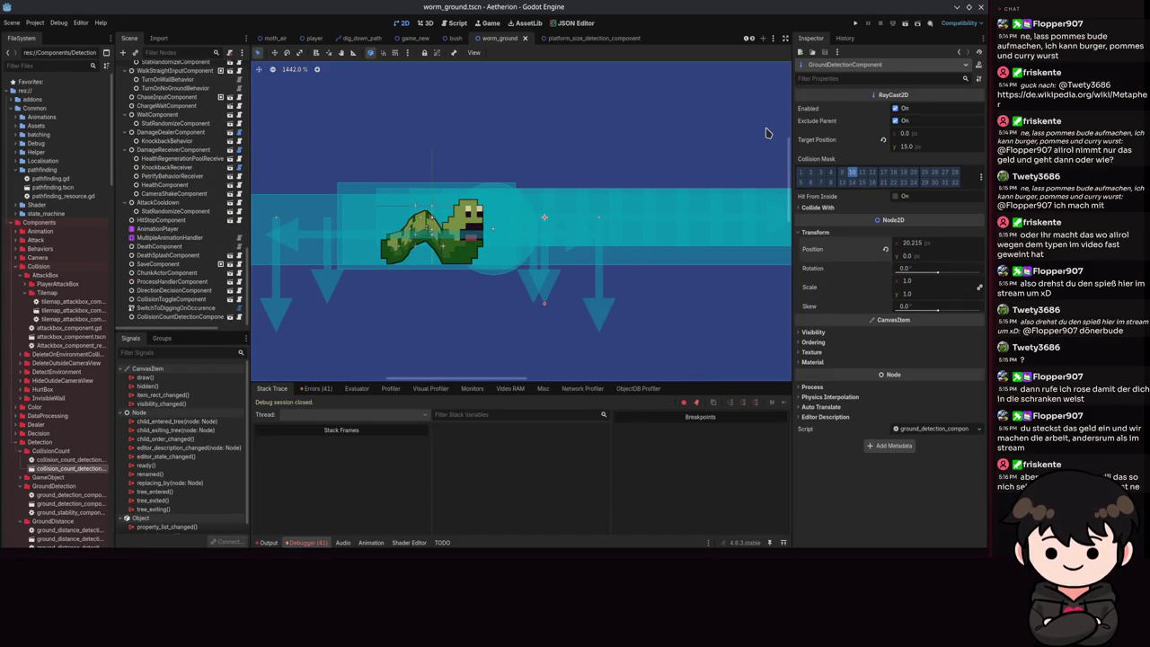
scroll(191, 252, up, 8)
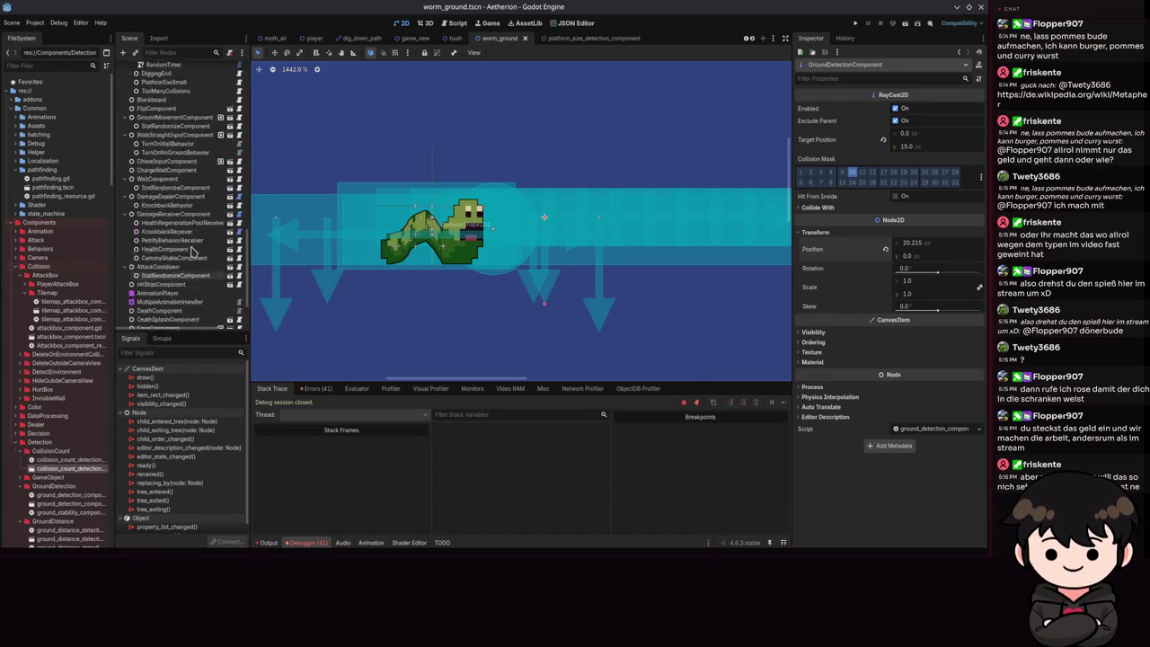
scroll(191, 251, up, 5)
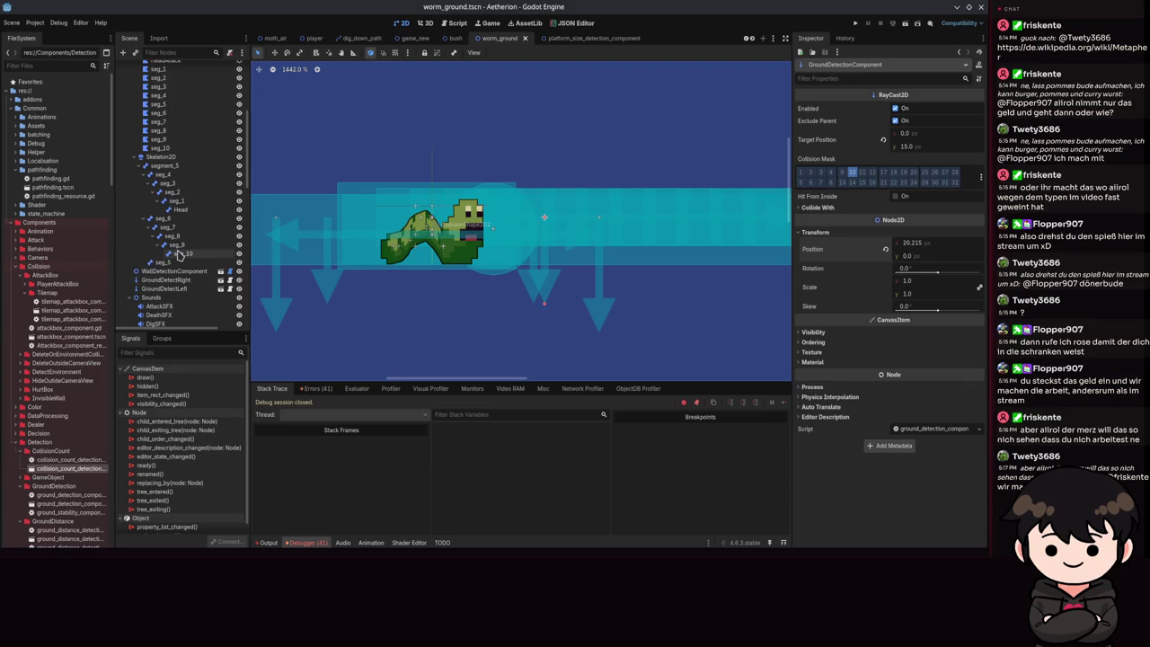
scroll(190, 245, down, 2)
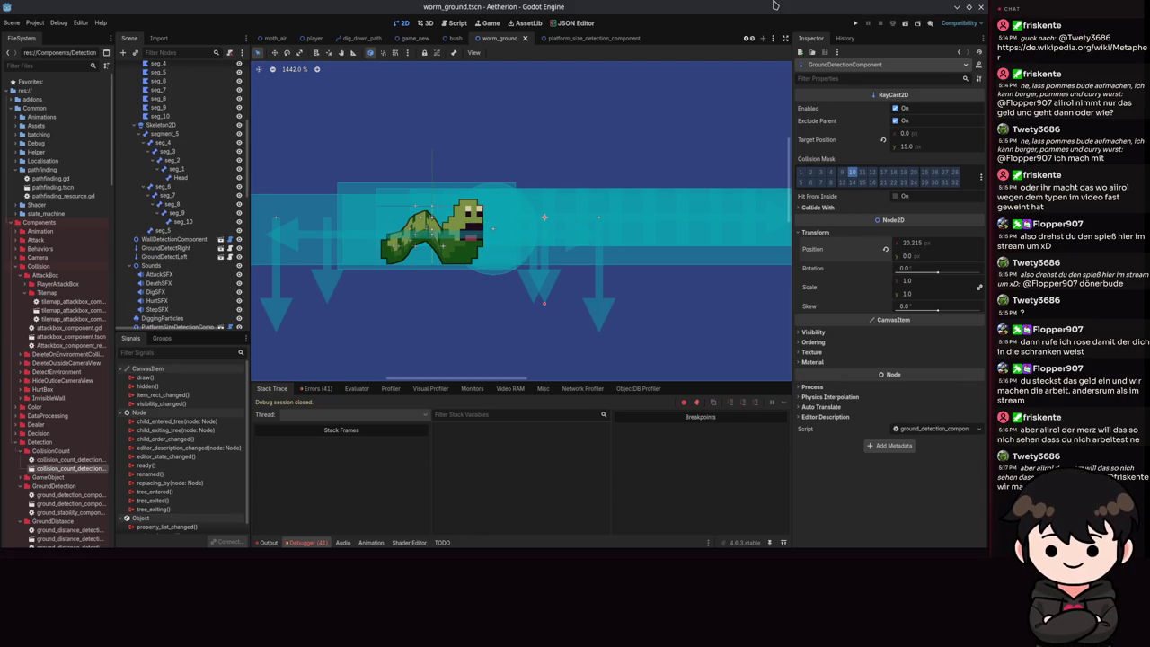
scroll(135, 261, down, 10)
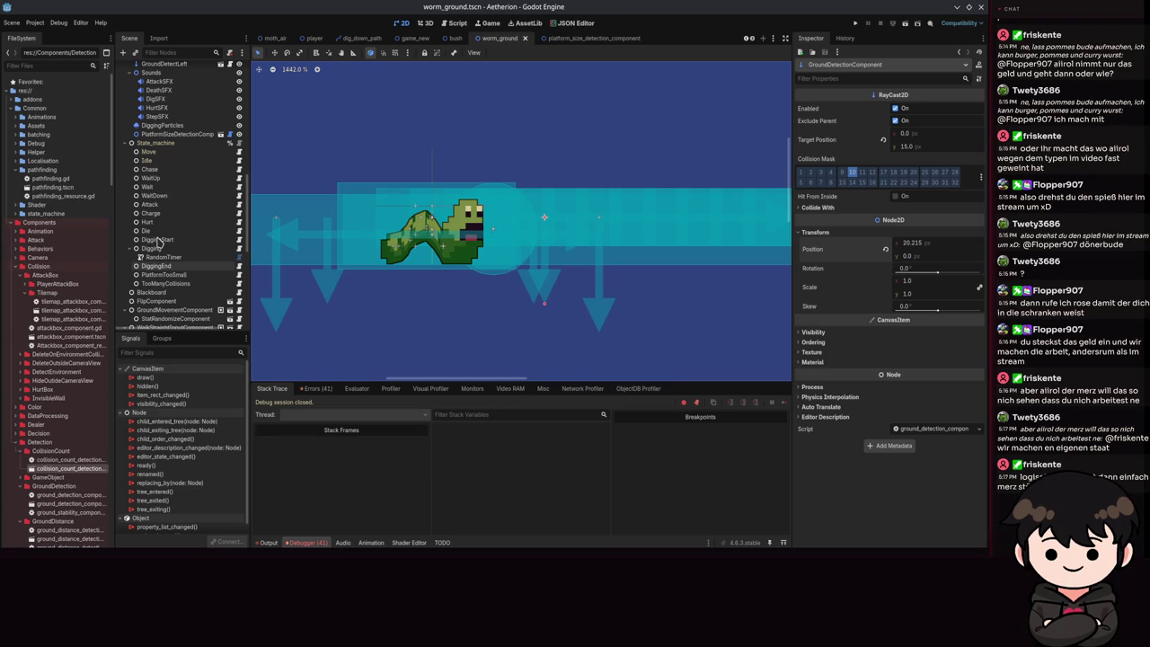
click(159, 117)
click(164, 125)
scroll(171, 180, down, 10)
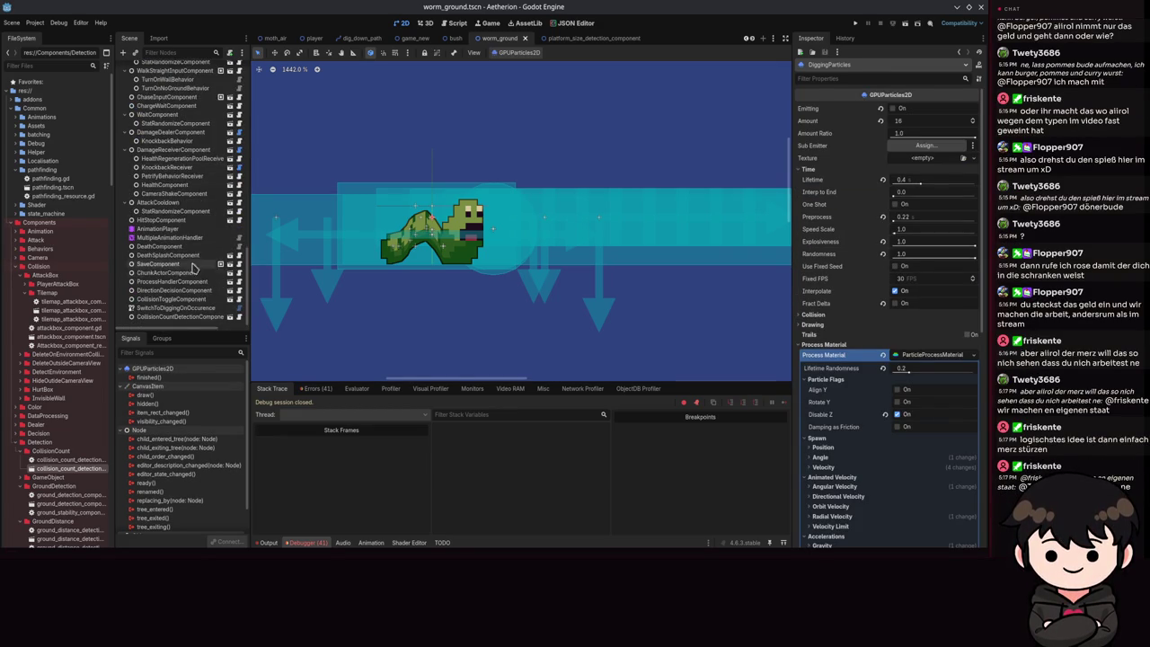
click(240, 290)
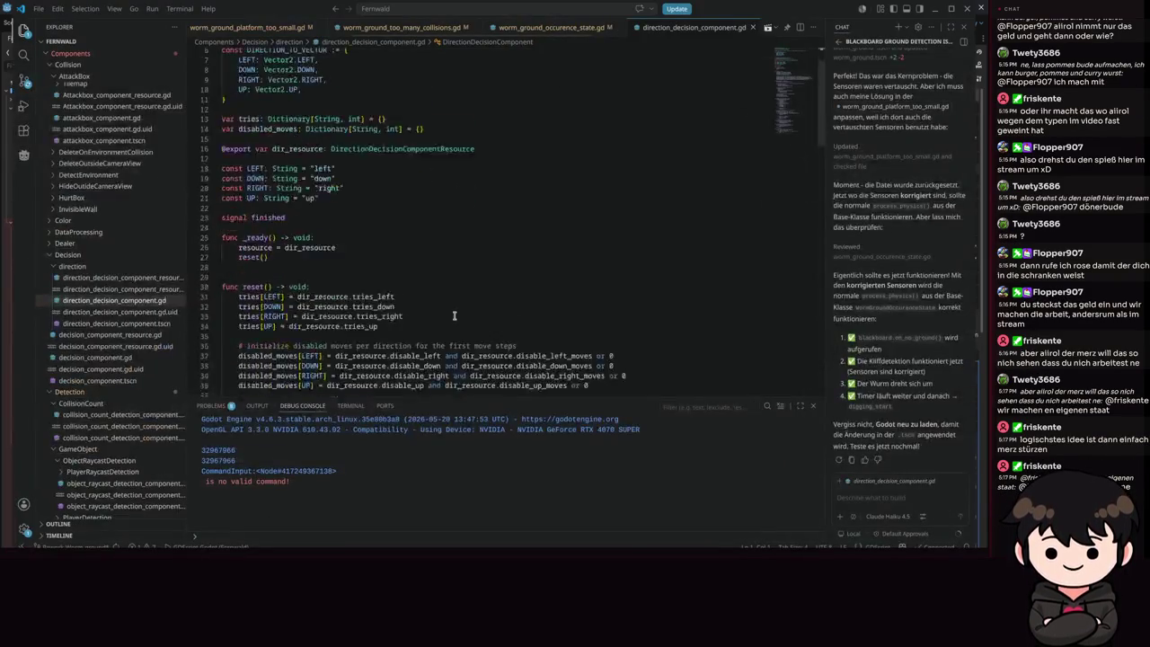
- Maximize VS Code and read direction_decision_component.gd from the top down toward is_finished
scroll(440, 308, down, 5)
scroll(431, 297, up, 5)
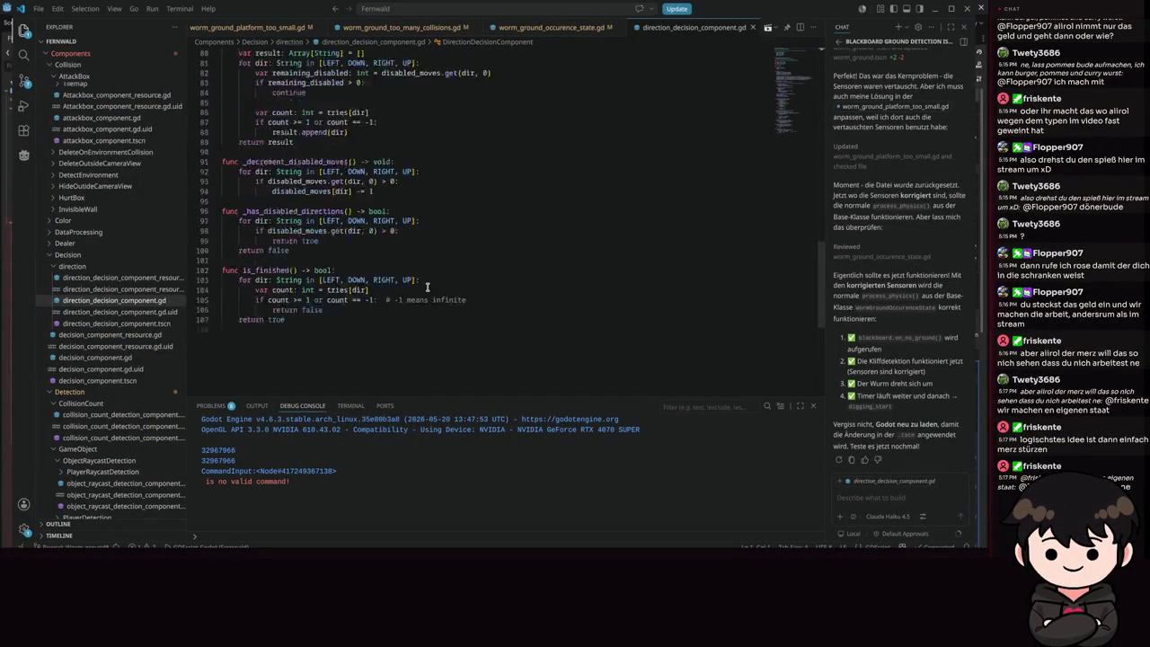
scroll(461, 289, up, 10)
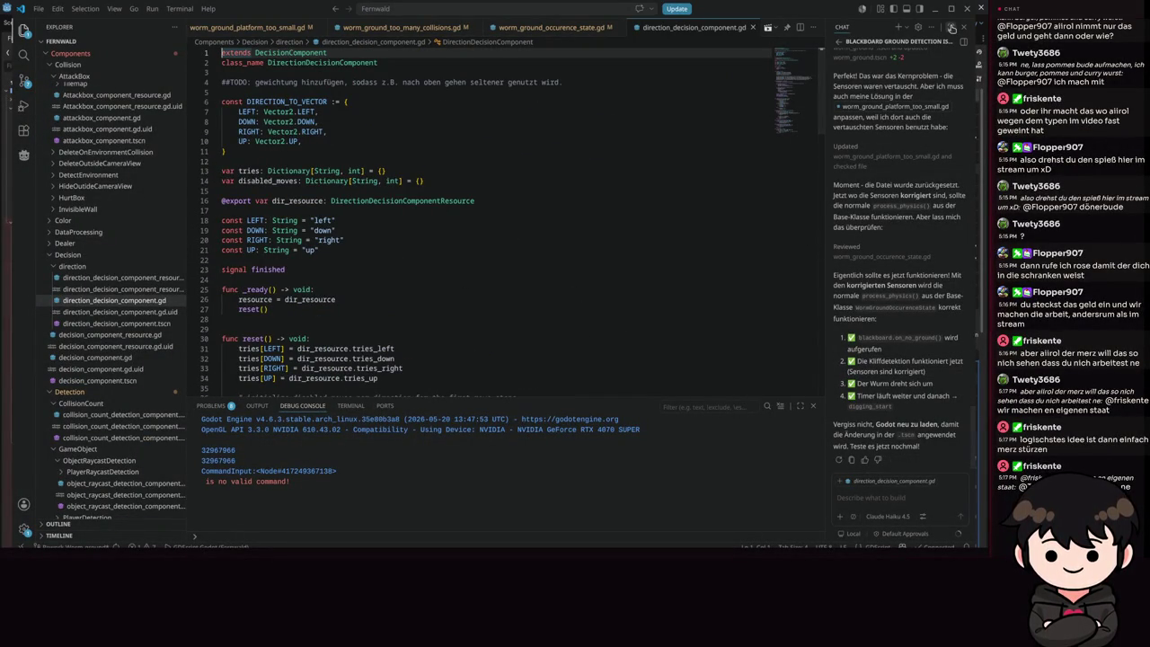
double_click(776, 8)
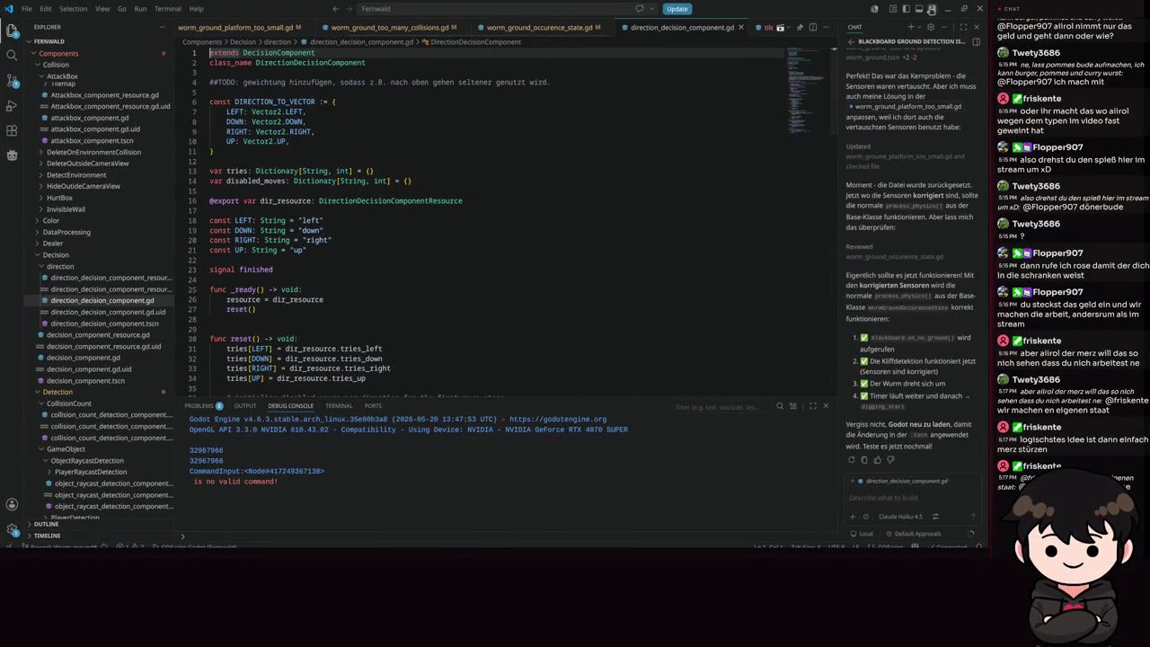
scroll(572, 200, down, 15)
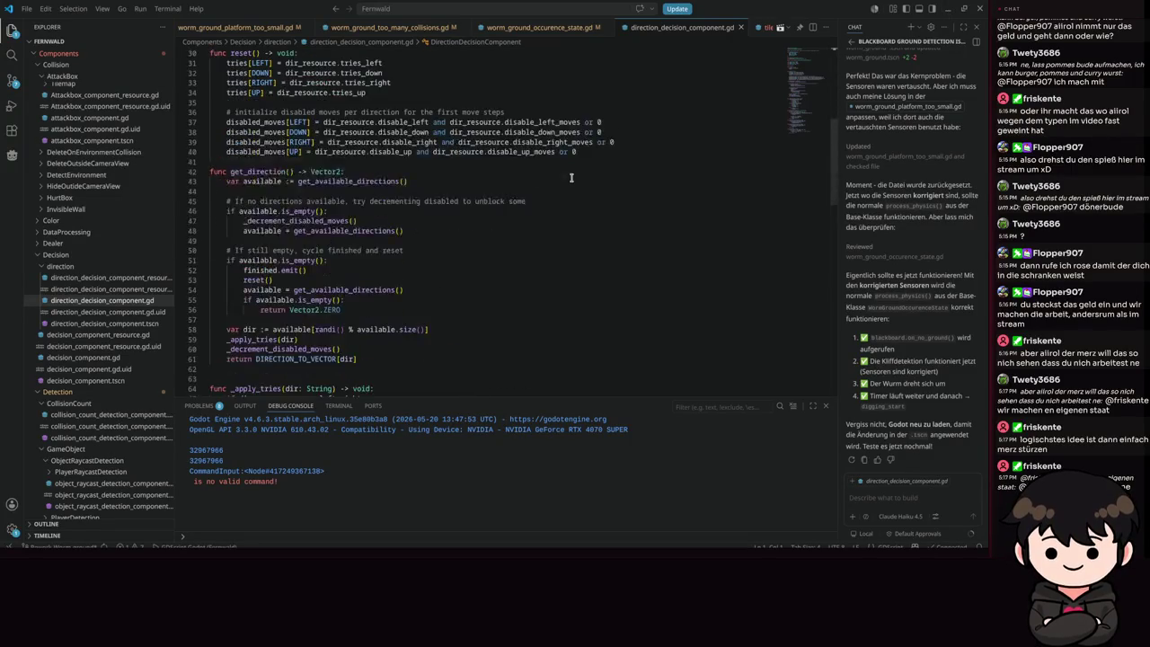
scroll(571, 201, down, 7)
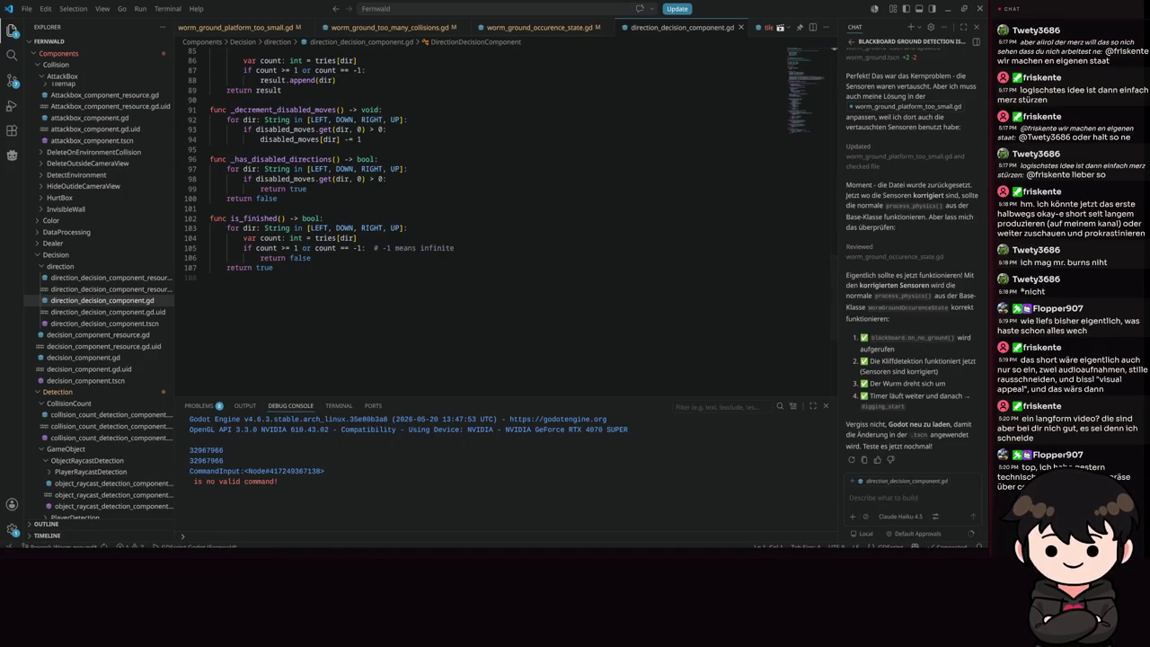
- Scroll to the is_finished() function in direction_decision_component.gd and place the caret in the code
scroll(450, 247, up, 15)
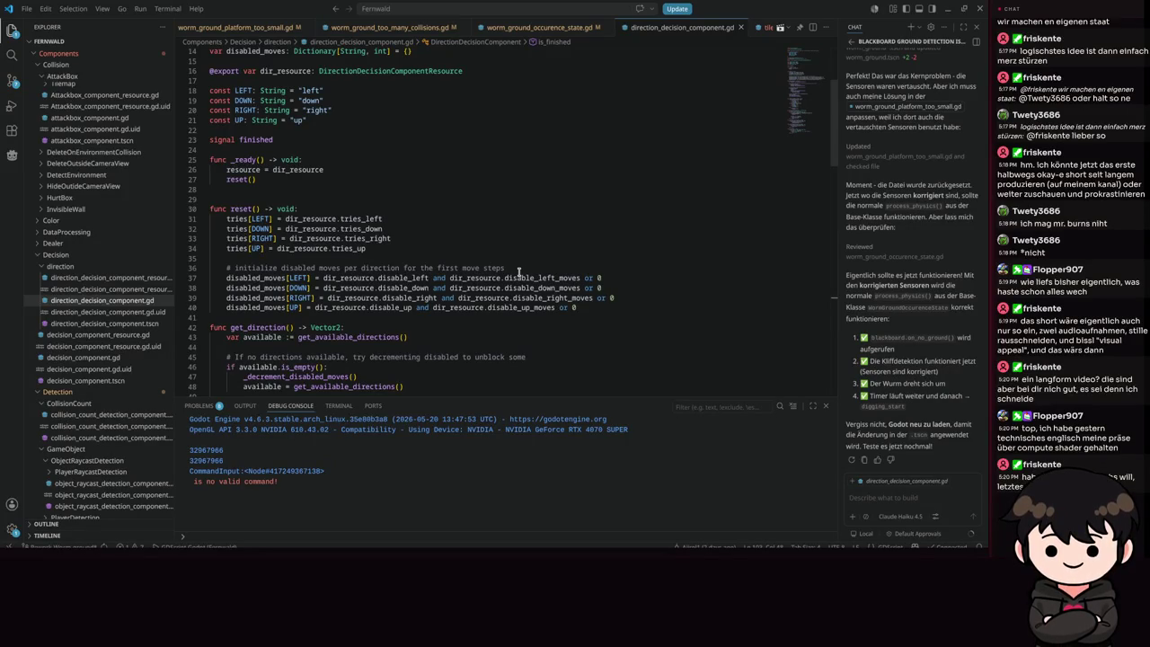
scroll(405, 251, down, 15)
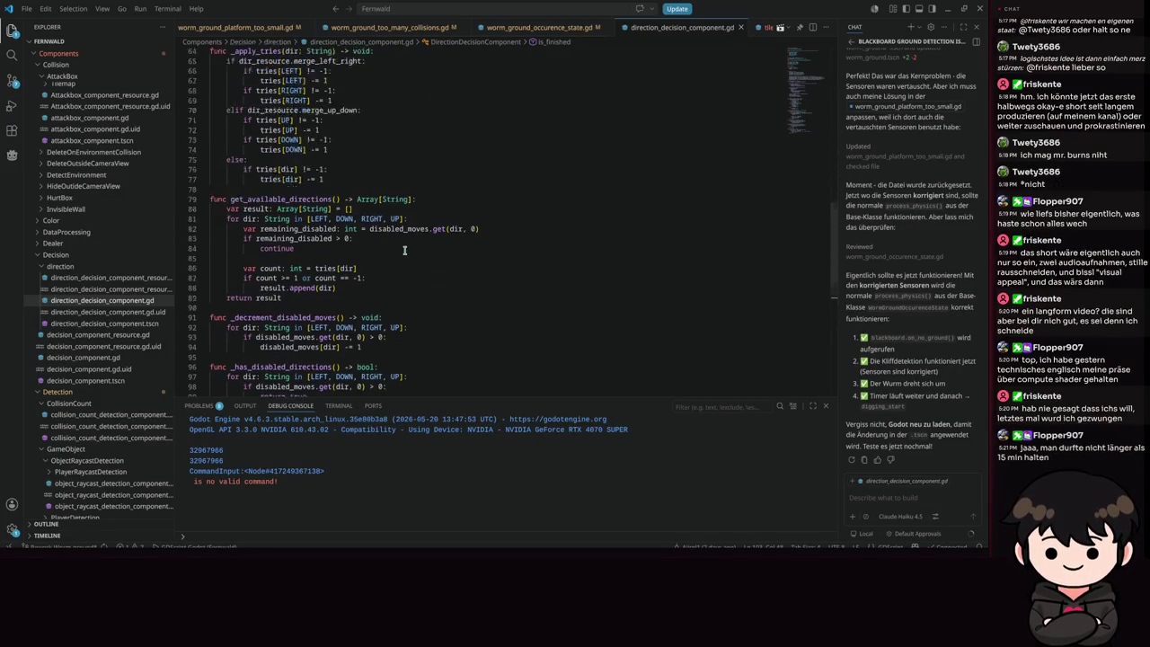
scroll(404, 251, down, 1)
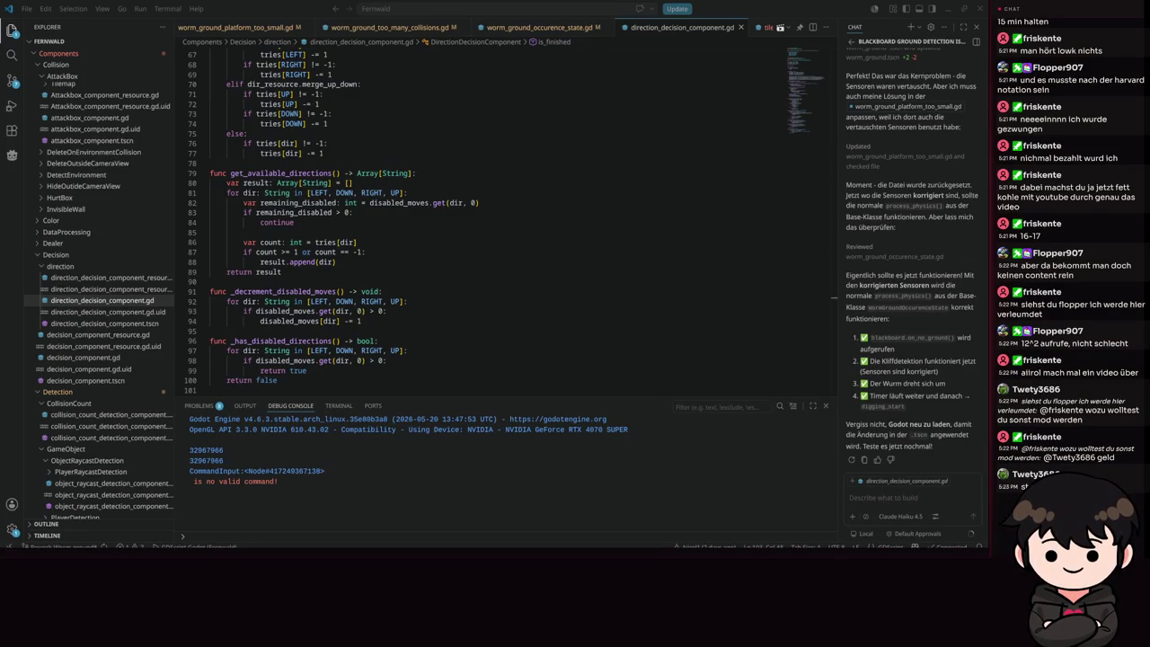
scroll(732, 230, down, 4)
click(297, 240)
- Minimize VS Code to return to Godot's worm_ground scene and dismiss the scene-tab context menu
click(947, 10)
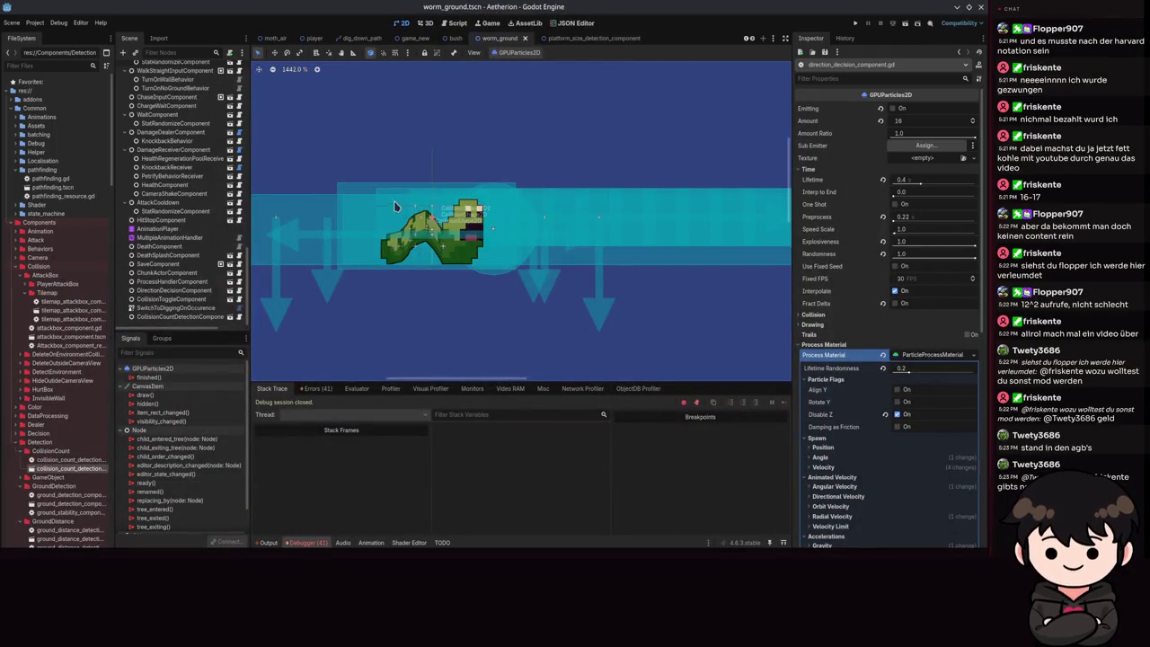
right_click(672, 39)
click(660, 39)
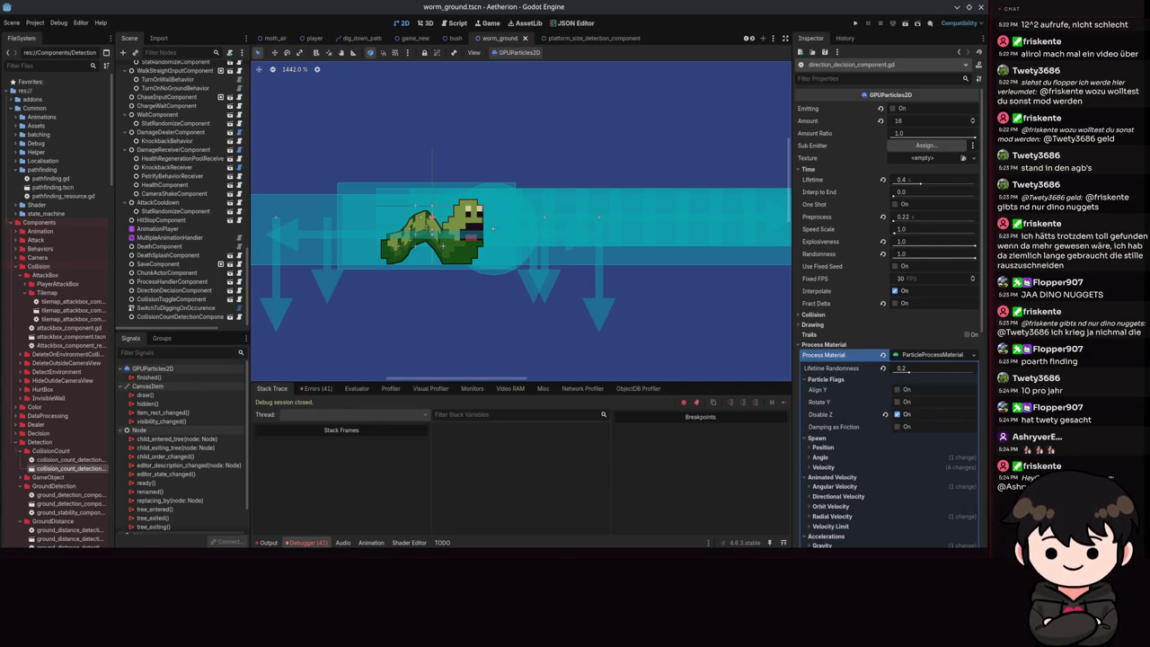
scroll(373, 283, down, 3)
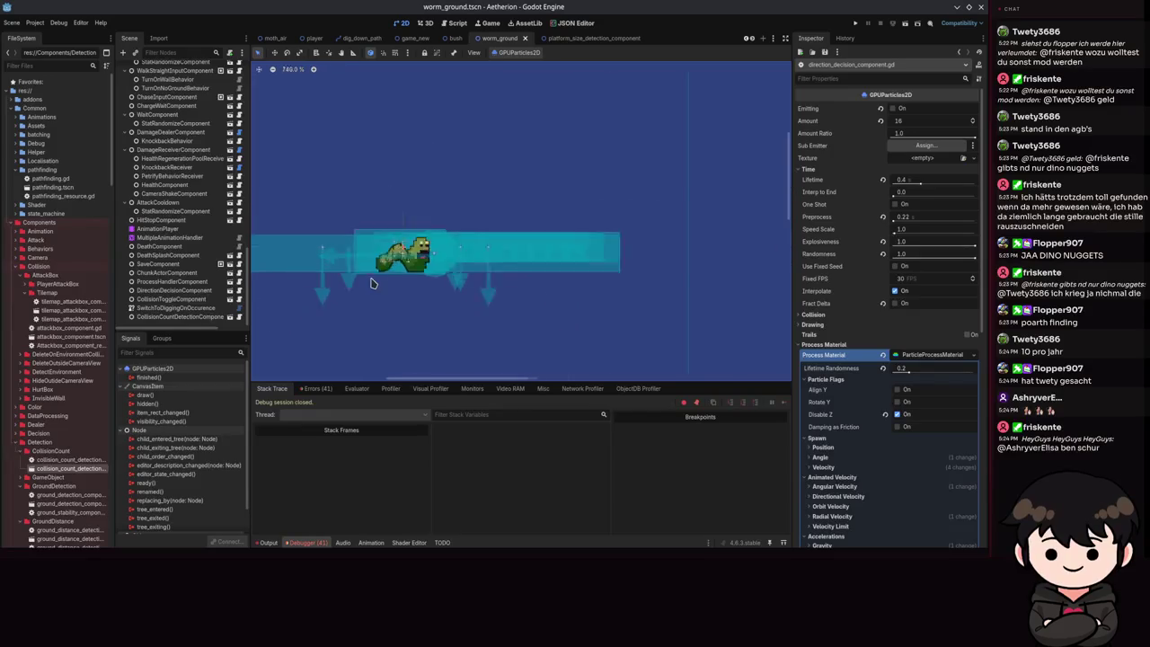
- Collapse the GPUParticles2D Process Material section in the Inspector
scroll(458, 270, up, 2)
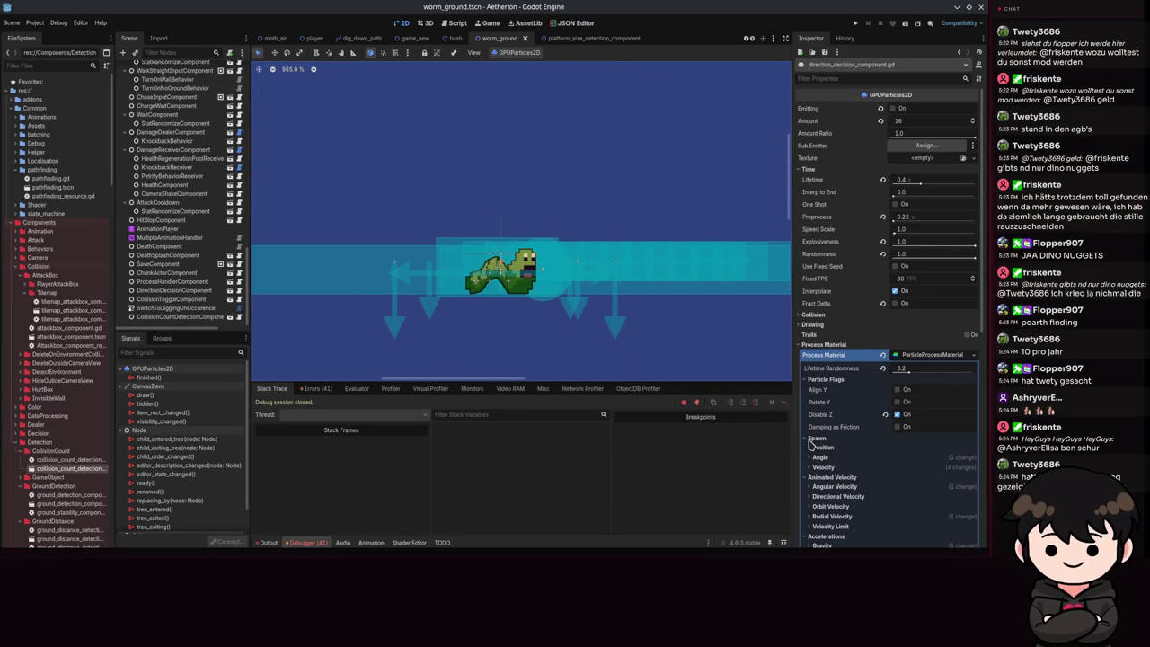
click(834, 345)
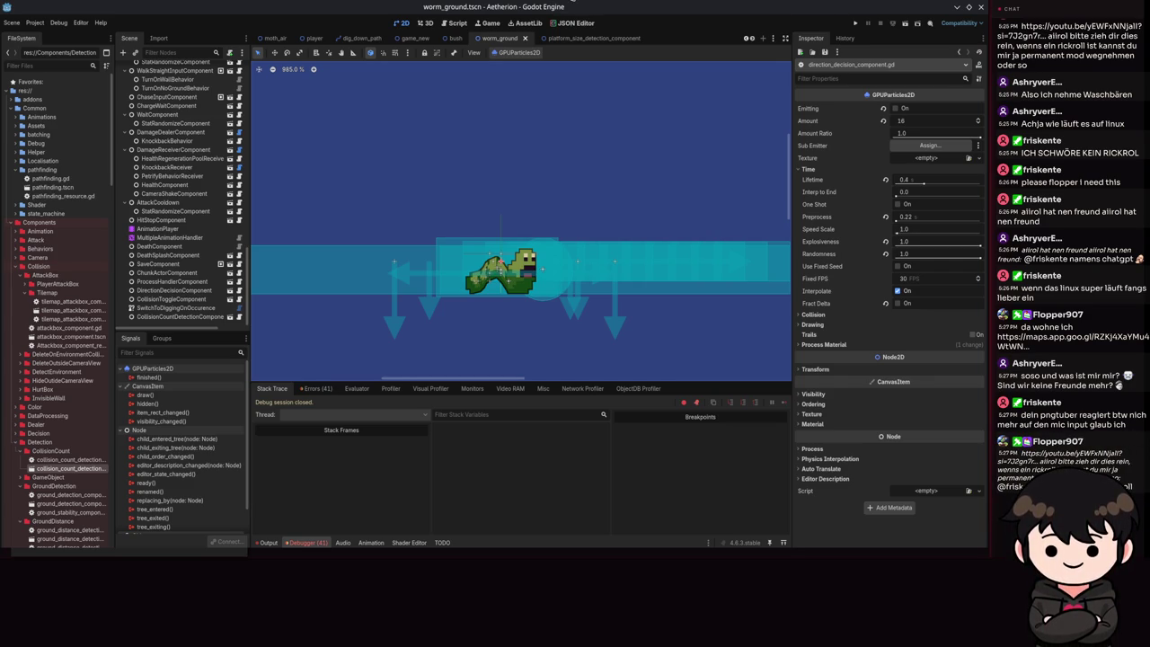
- In PngifyMe's Microphone Setup, choose 'HyperX QuadCast Analoges Stereo' as the input device
key(alt+Tab)
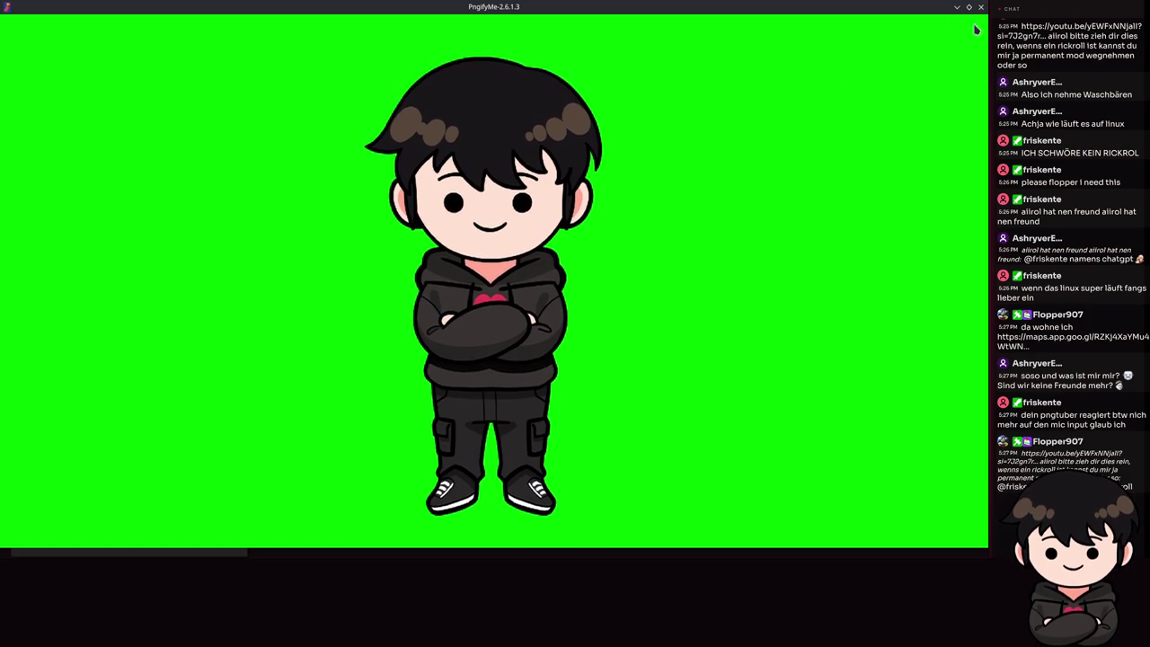
click(976, 29)
click(712, 57)
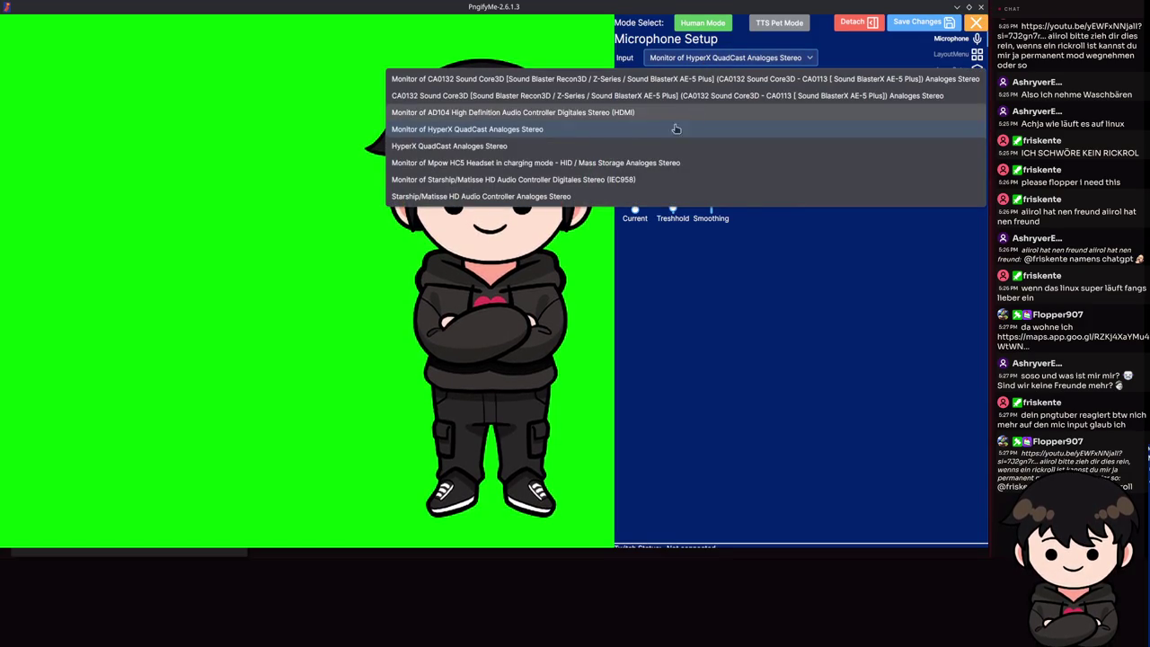
click(676, 129)
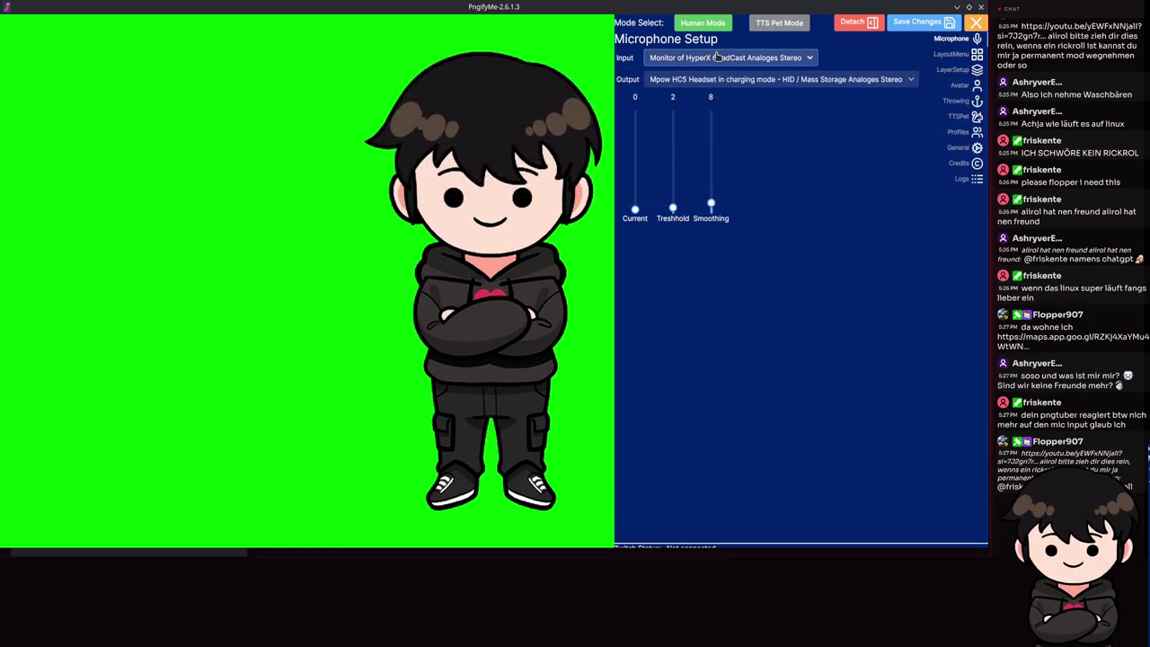
click(716, 57)
click(665, 149)
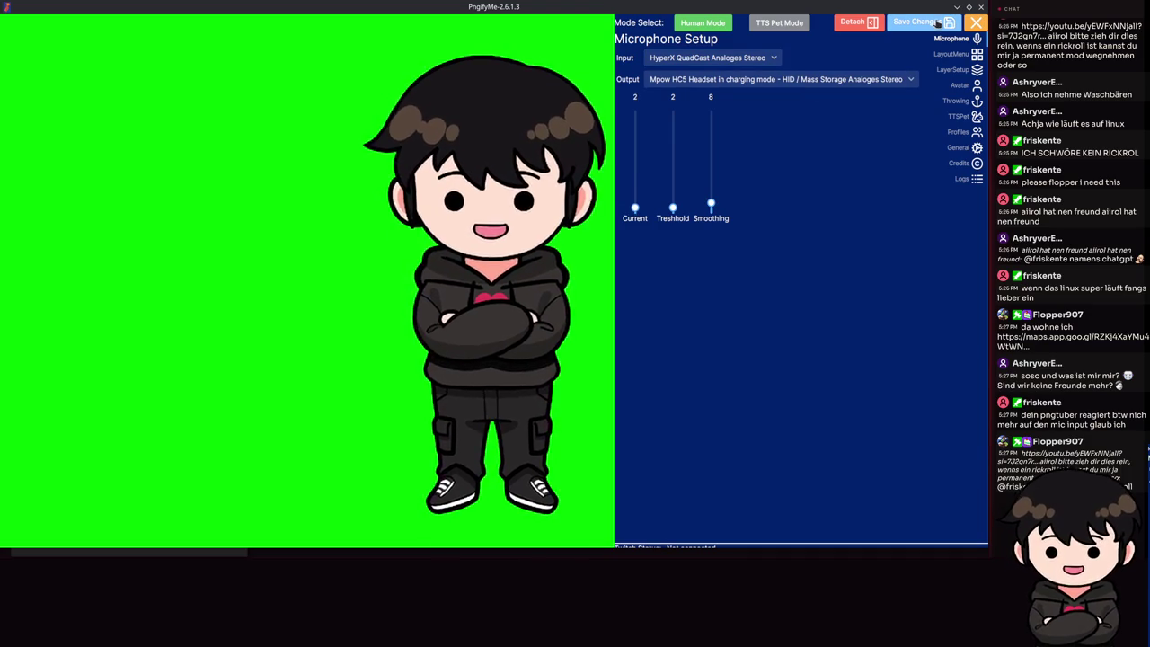
key(alt+Tab)
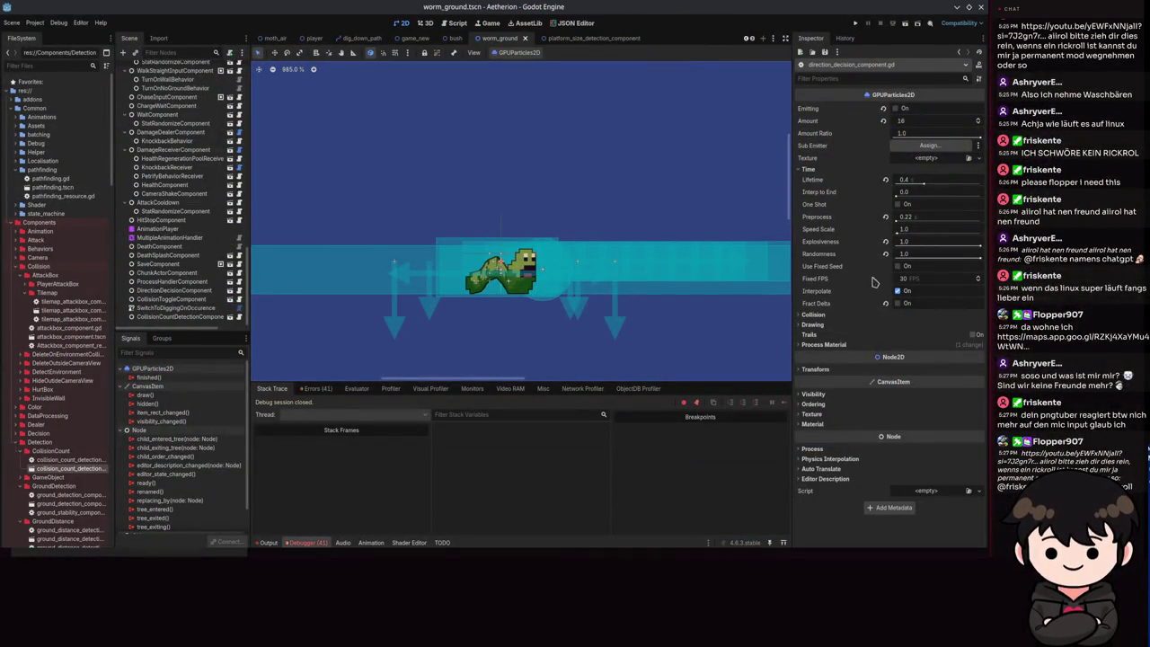
key(alt+Tab)
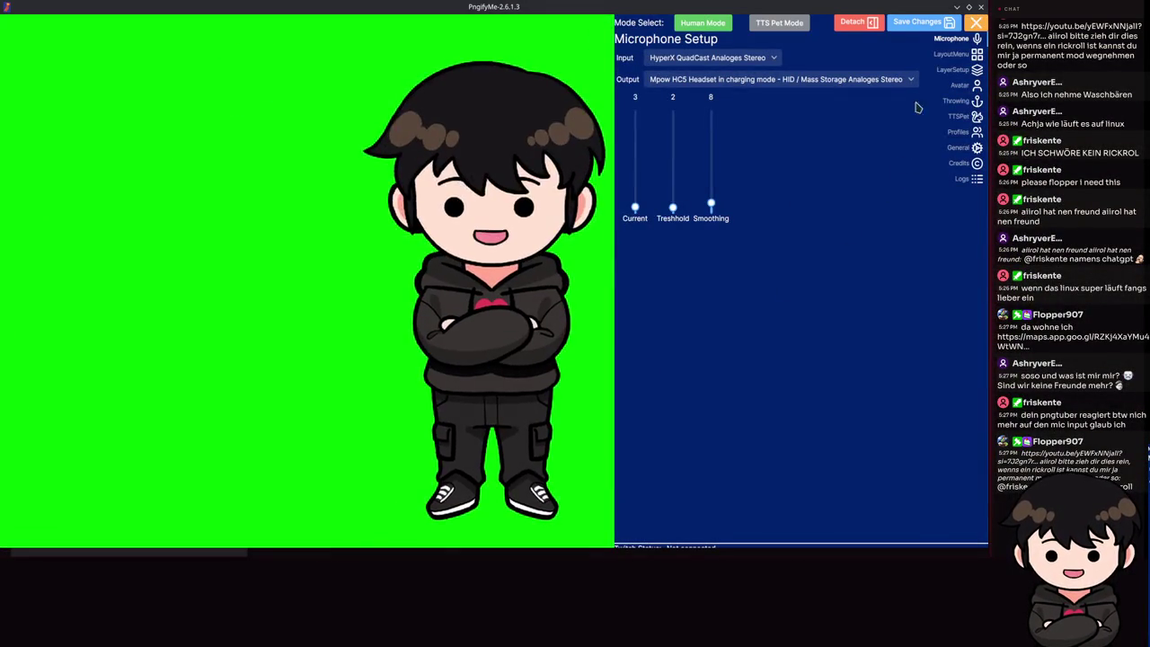
key(alt+Tab)
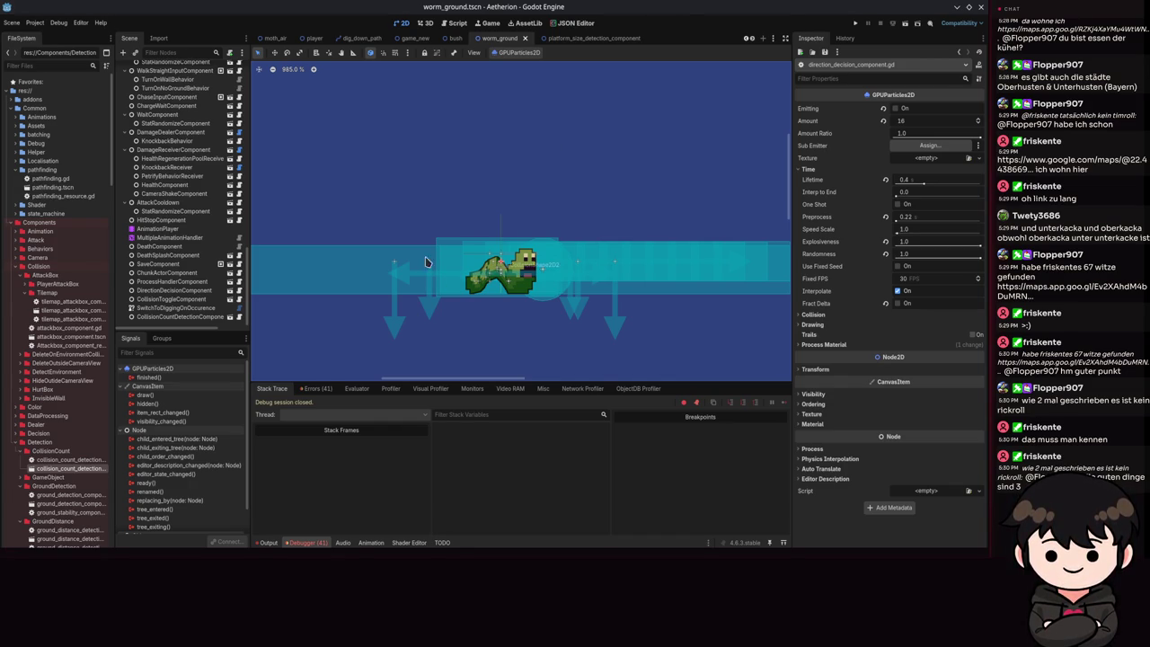
scroll(428, 257, down, 1)
scroll(557, 202, up, 1)
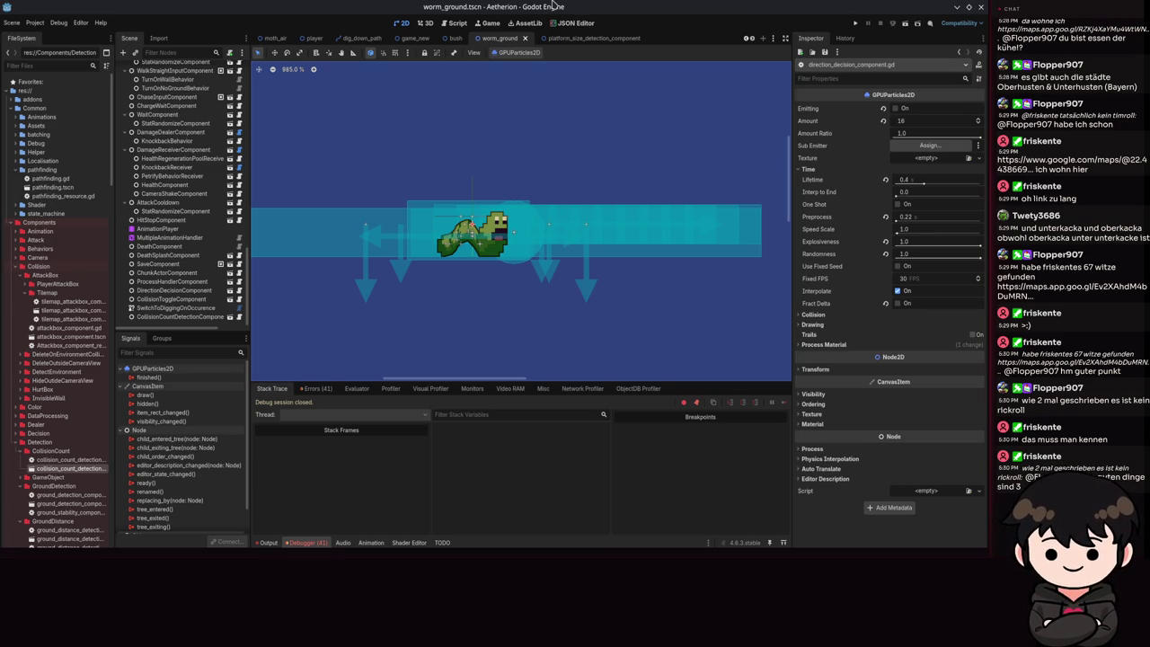
scroll(191, 221, down, 10)
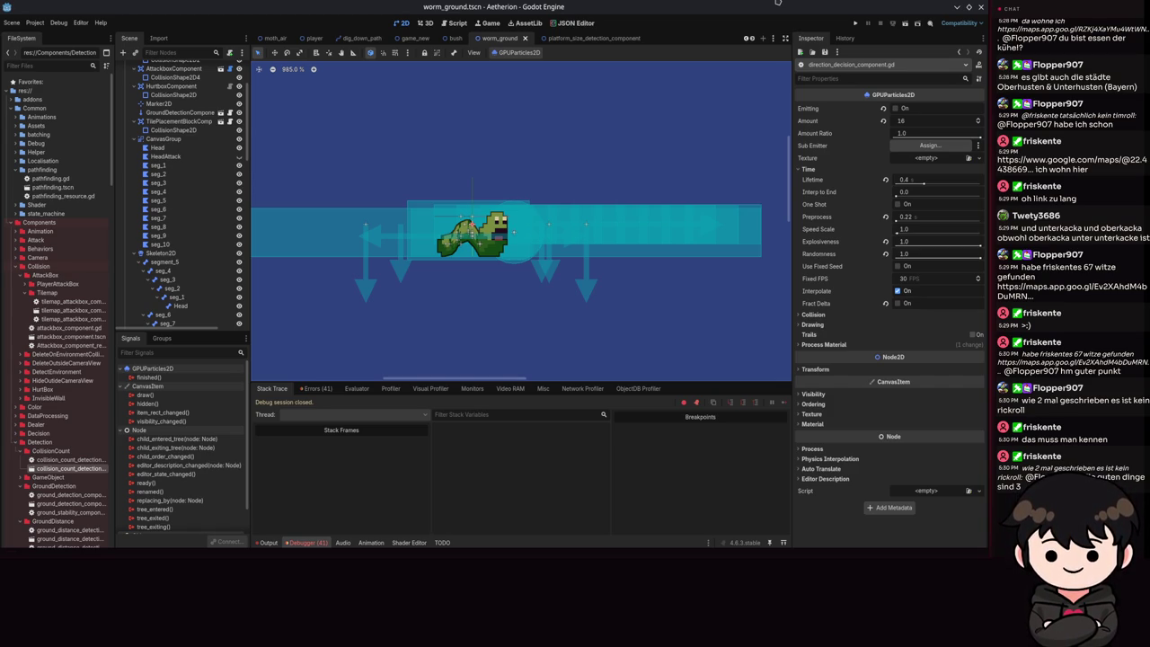
scroll(157, 297, down, 10)
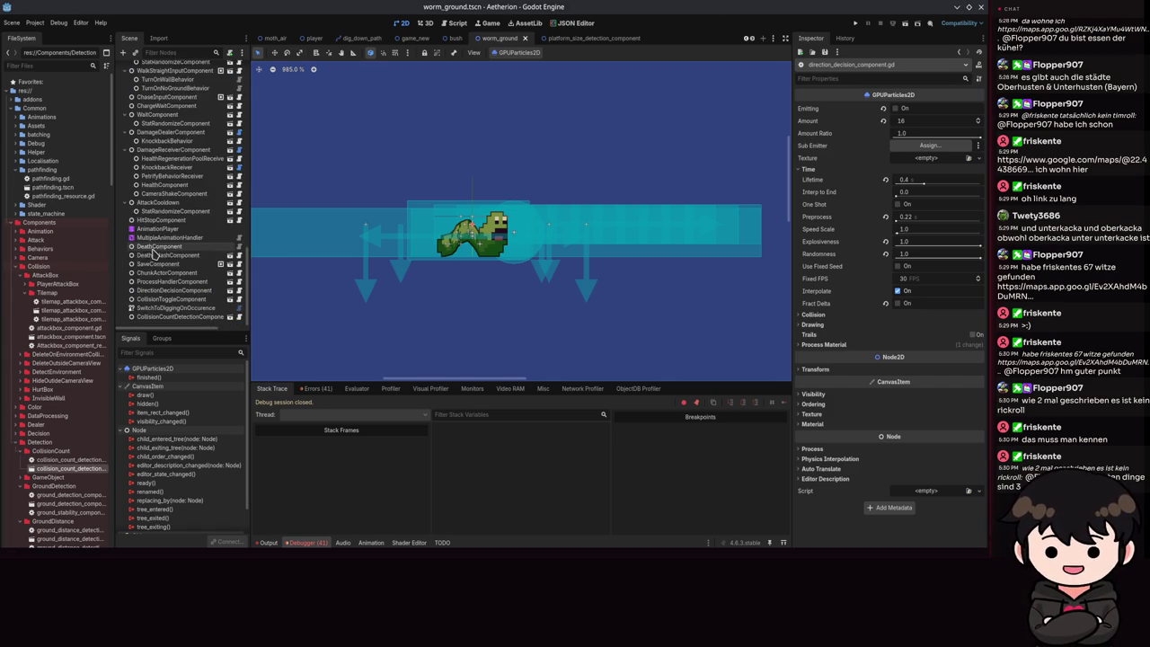
- Set the DirectionDecisionComponent's Tries Up from -1 to 0 and run the project
click(155, 290)
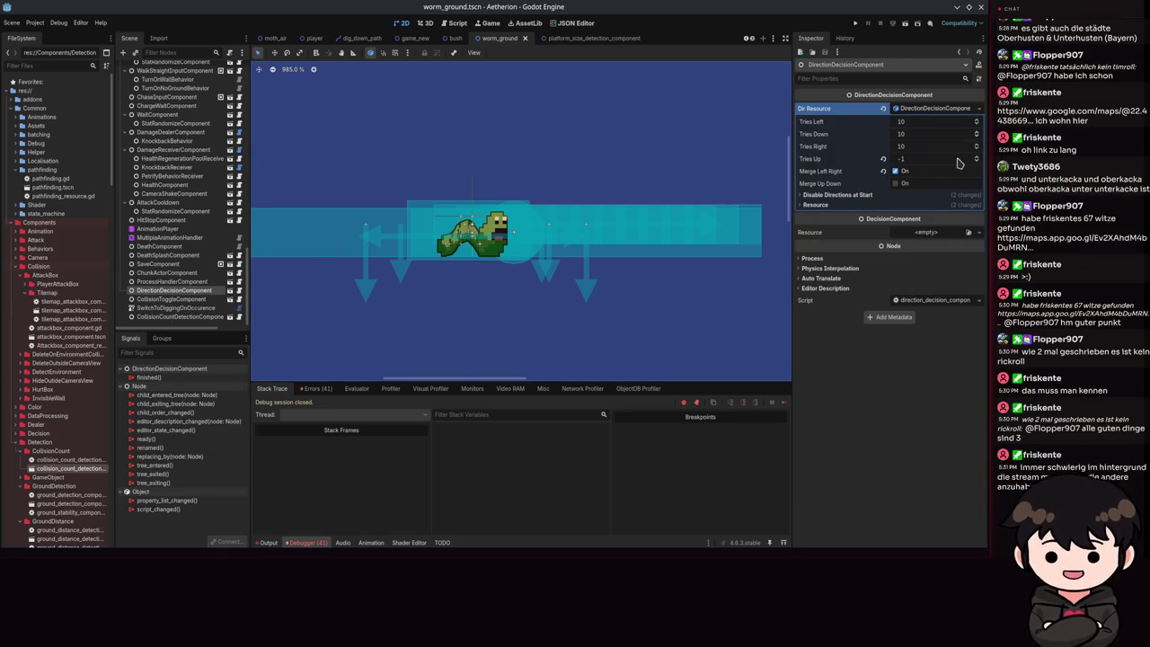
click(902, 159)
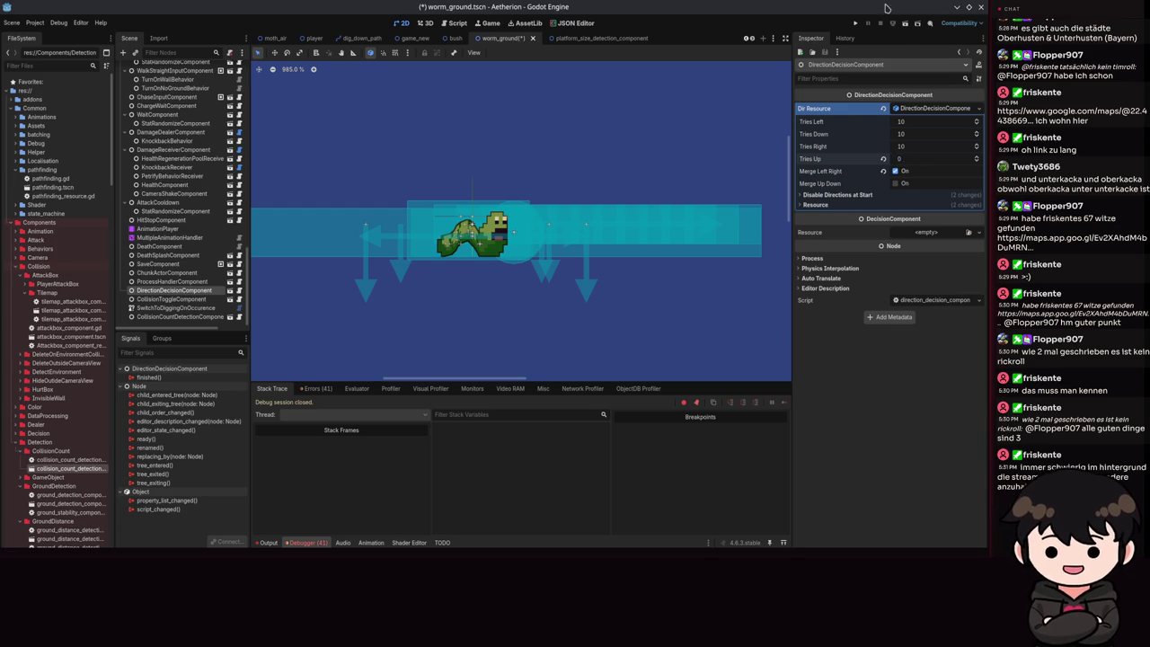
click(858, 22)
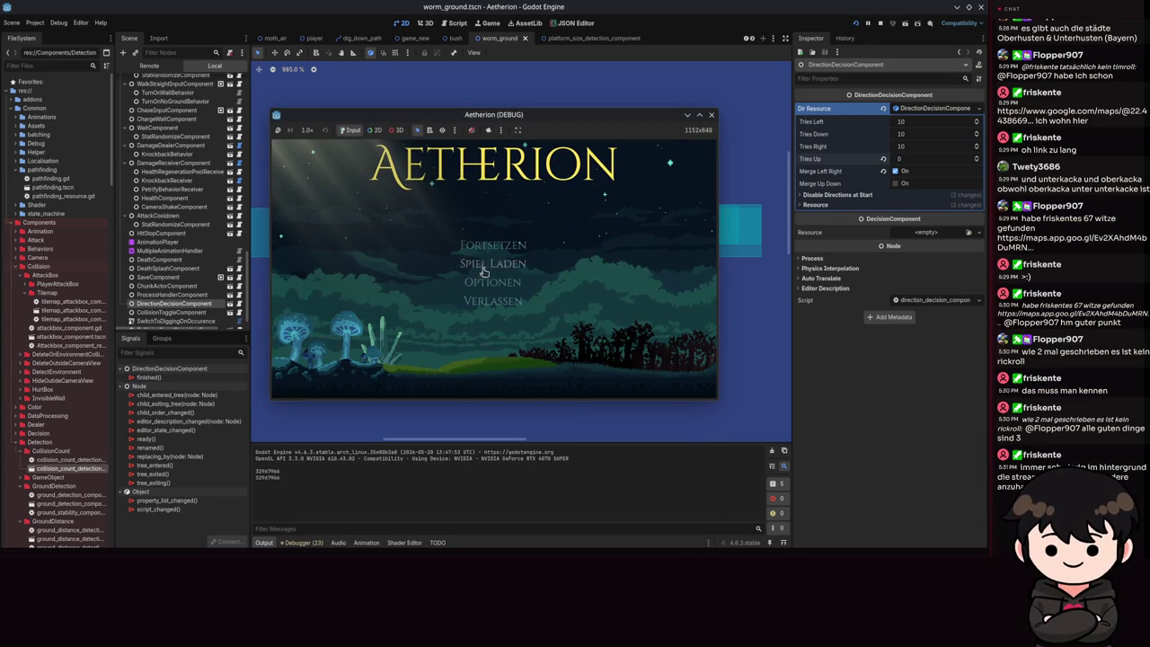
- Load a save slot from 'Spiel Laden' in the Aetherion debug window
click(532, 266)
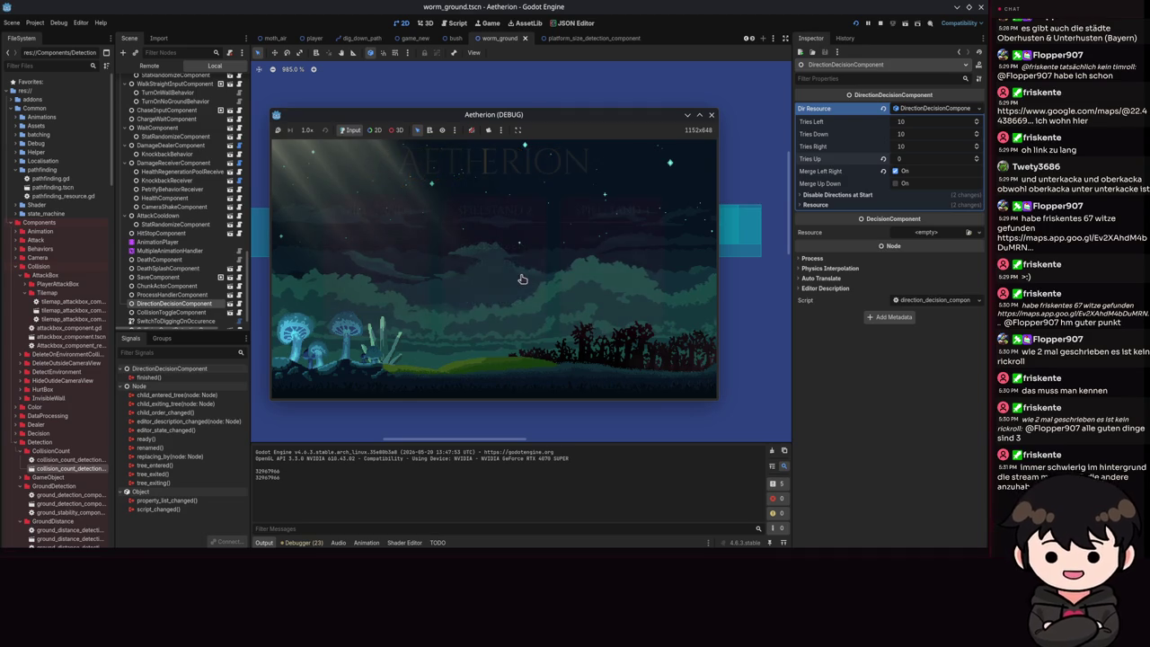
click(493, 262)
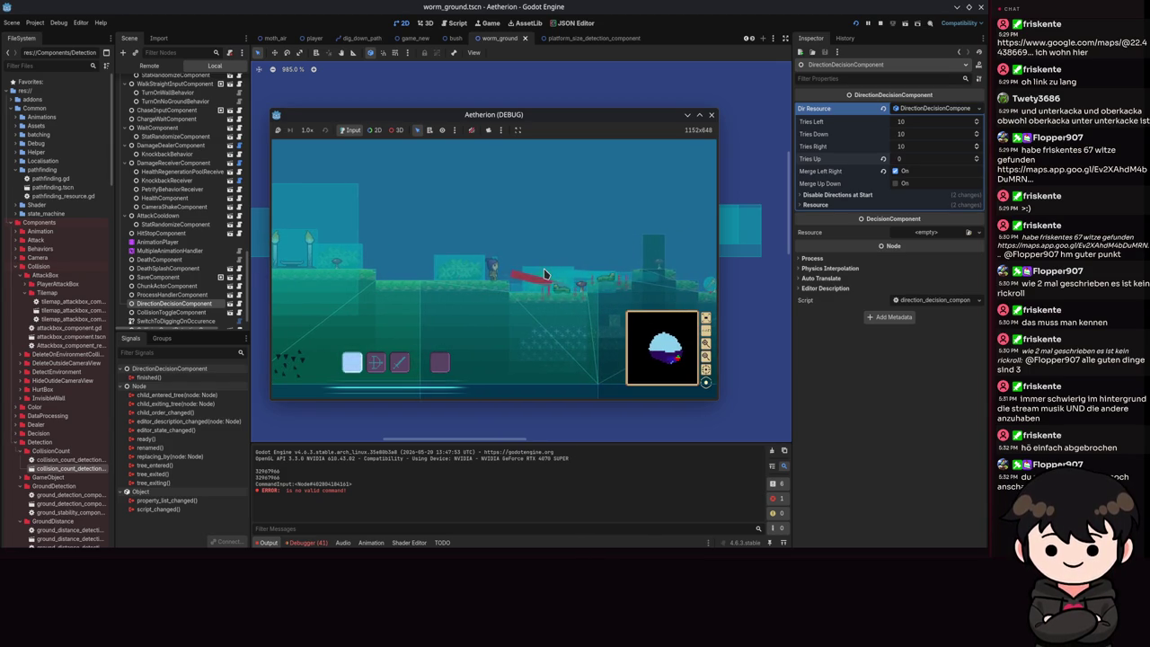
- Pause and resume the Aetherion game, then close the debug window to stop it
key(Escape)
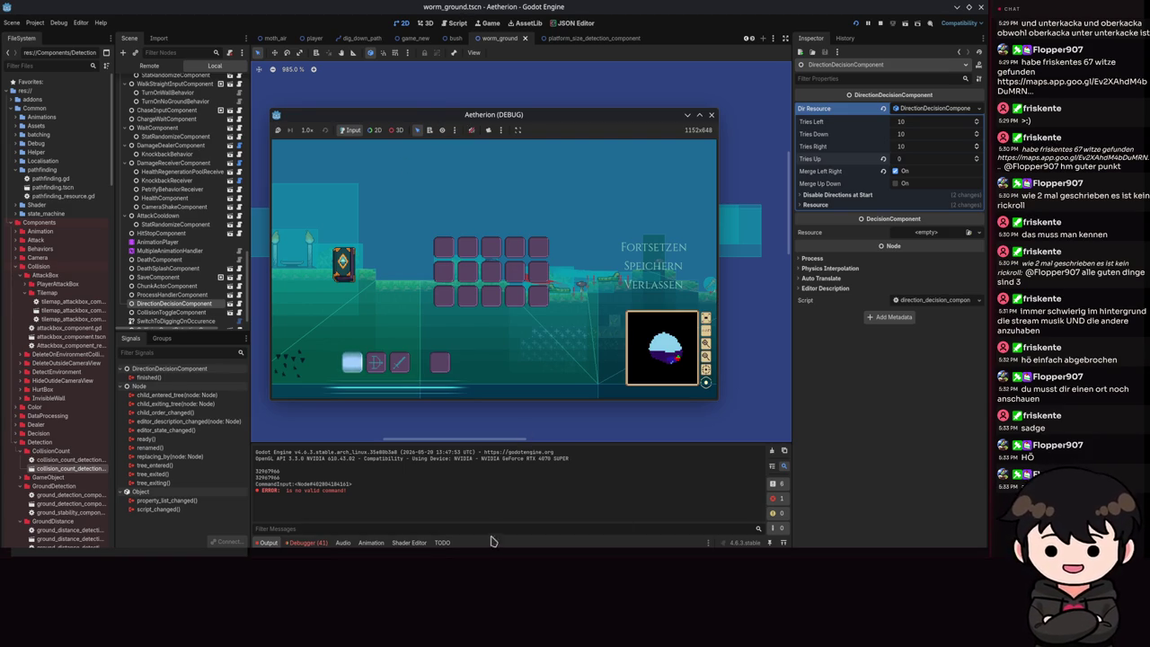
click(648, 246)
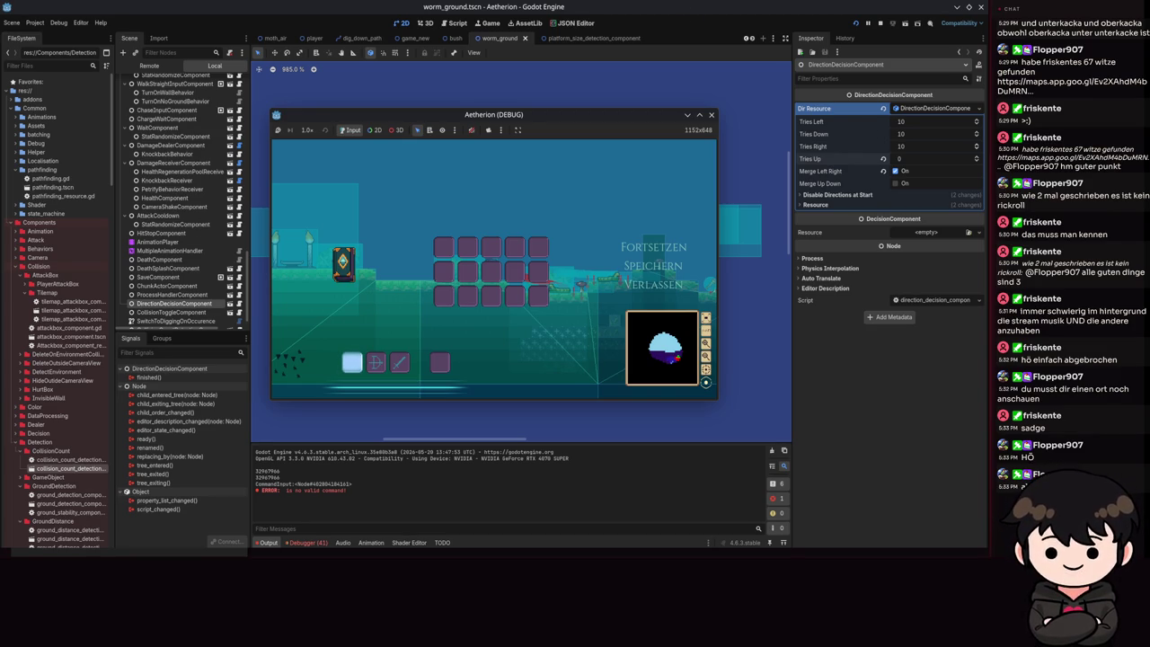
click(637, 245)
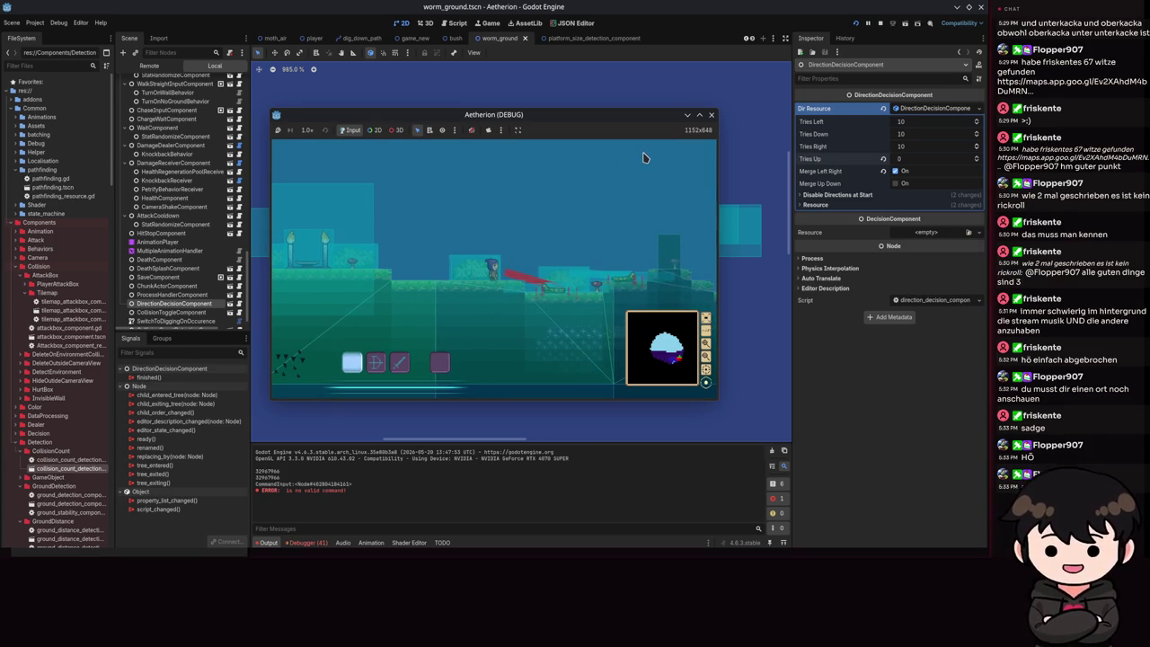
key(Escape)
click(711, 115)
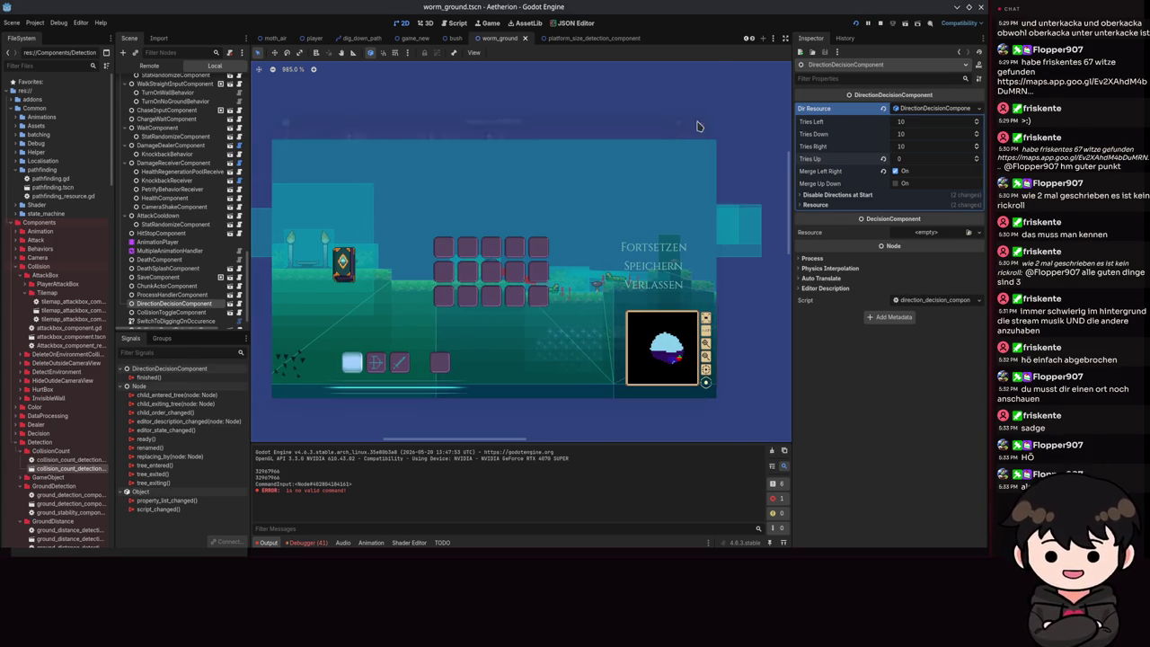
click(160, 219)
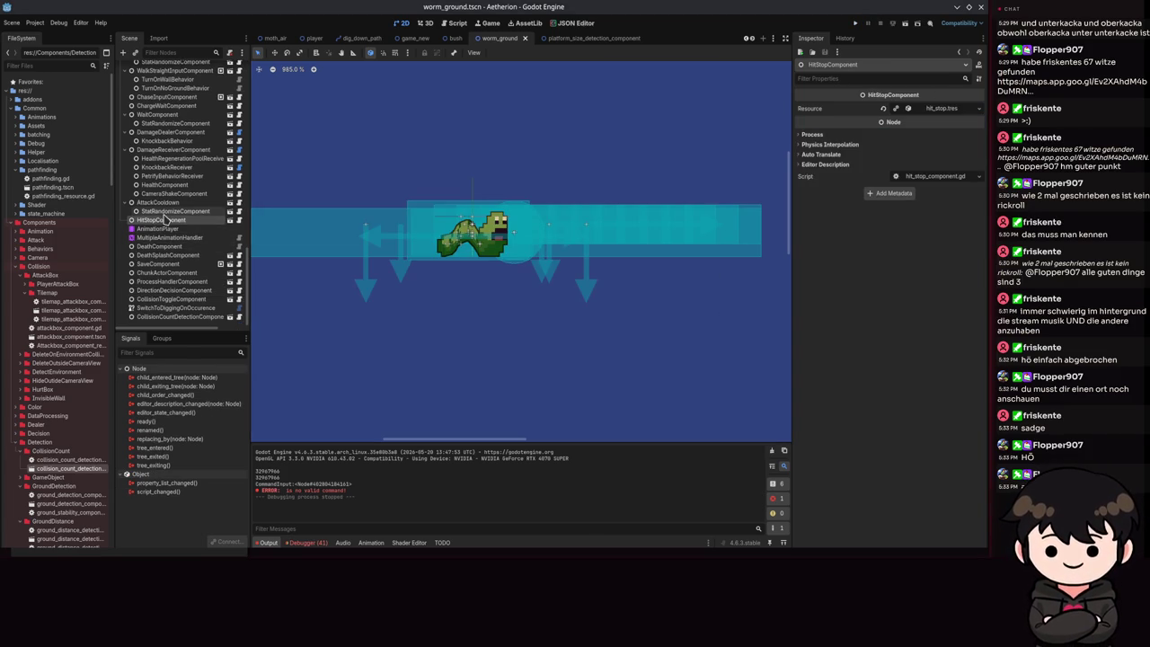
- Set the State_machine's Starting State to DiggingStart and relaunch the game
scroll(171, 215, up, 10)
scroll(174, 216, down, 10)
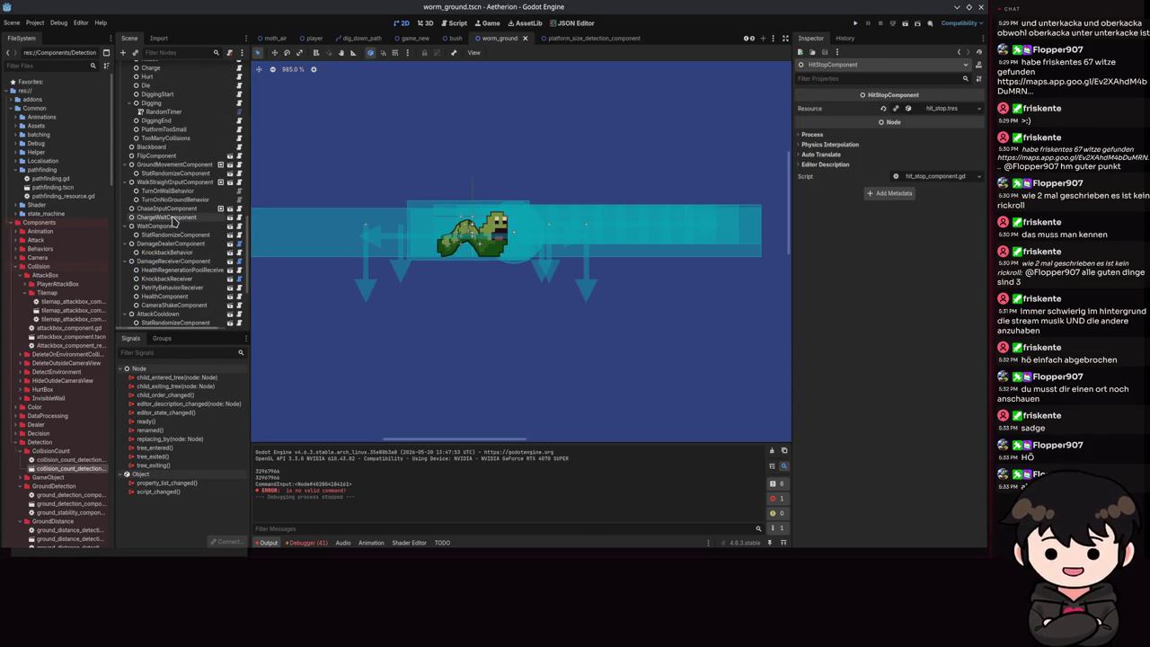
click(162, 94)
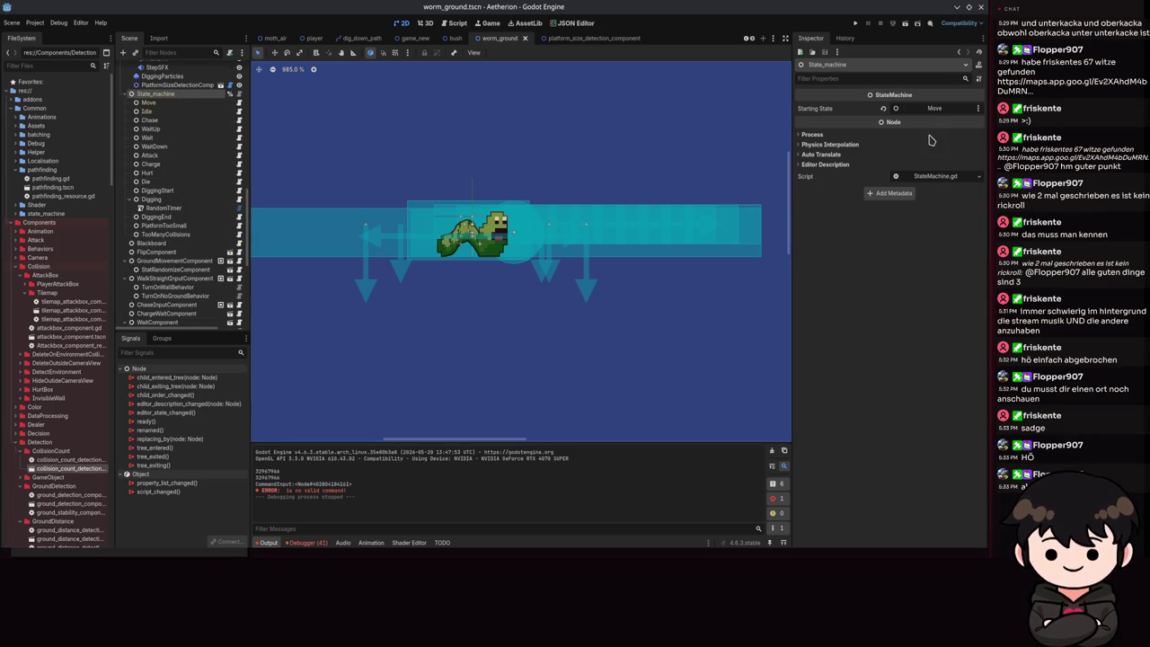
click(921, 114)
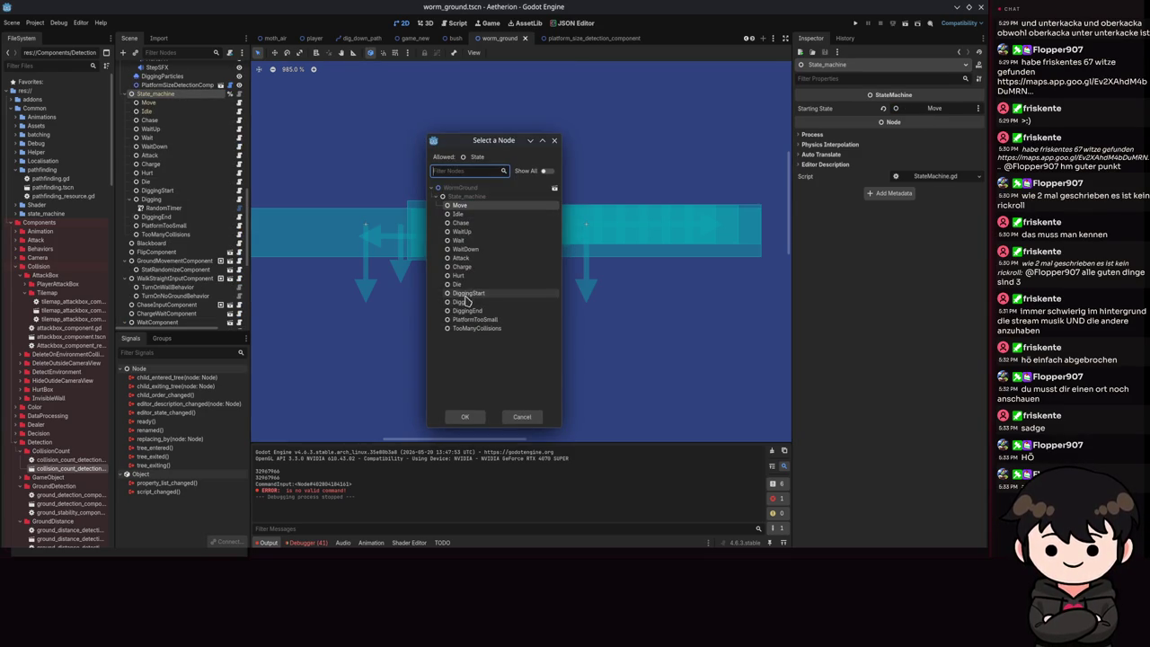
double_click(467, 293)
click(854, 22)
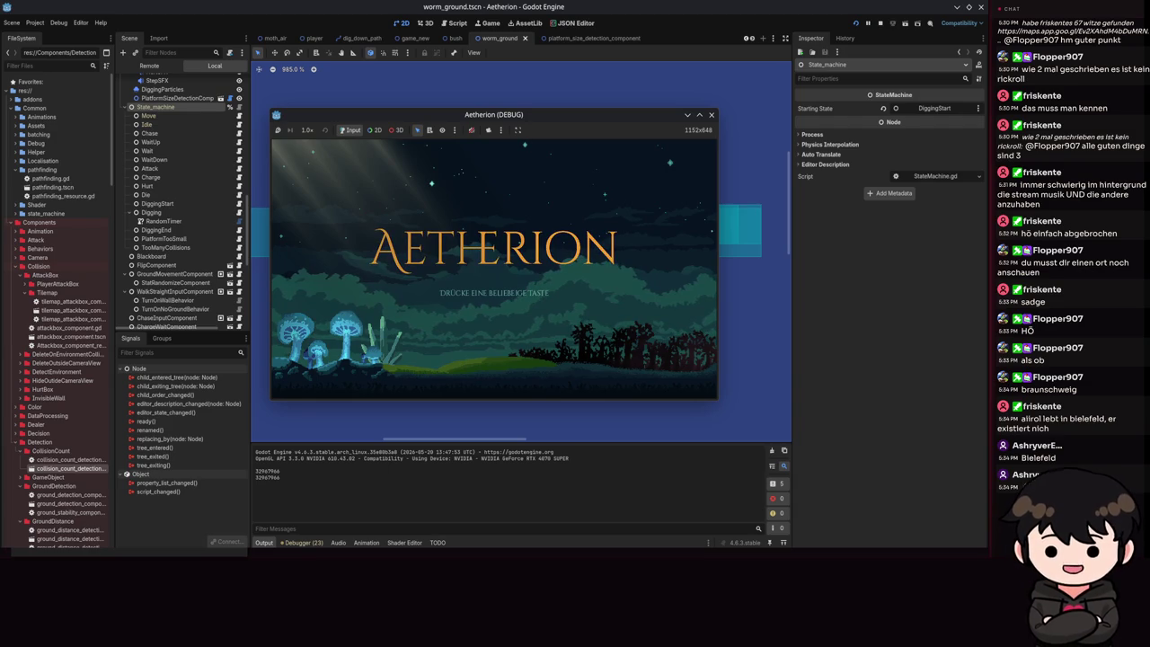
- Pass the Aetherion title screen, load Spielstand 2 via Spiel Laden, then close the test game
click(497, 210)
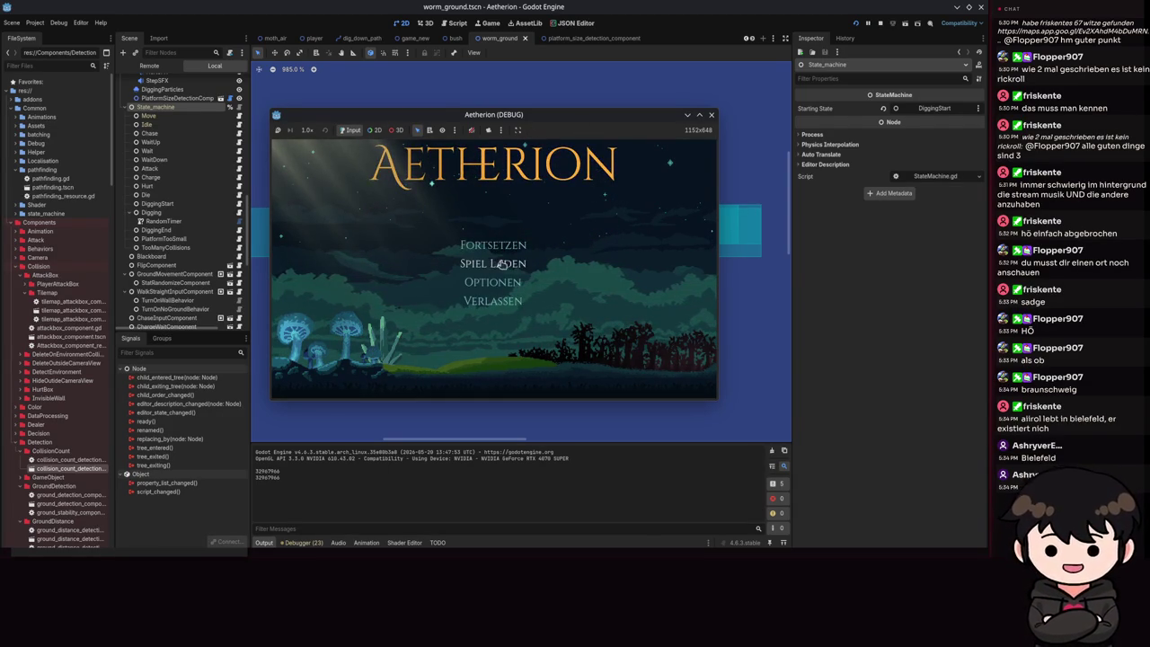
click(524, 287)
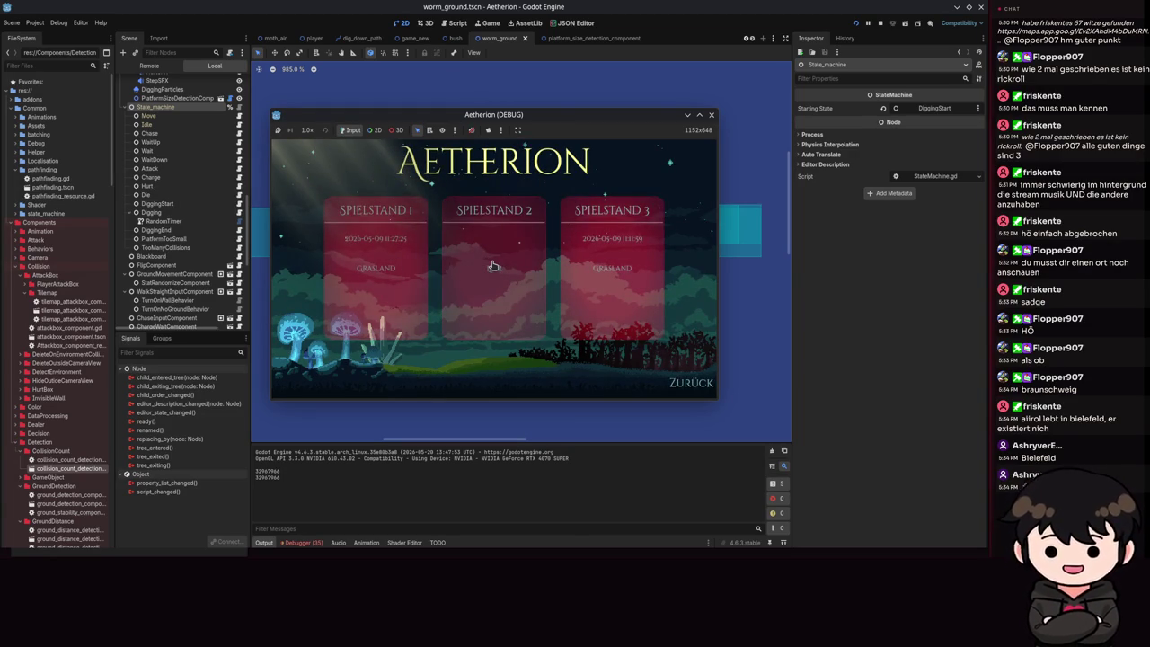
click(485, 286)
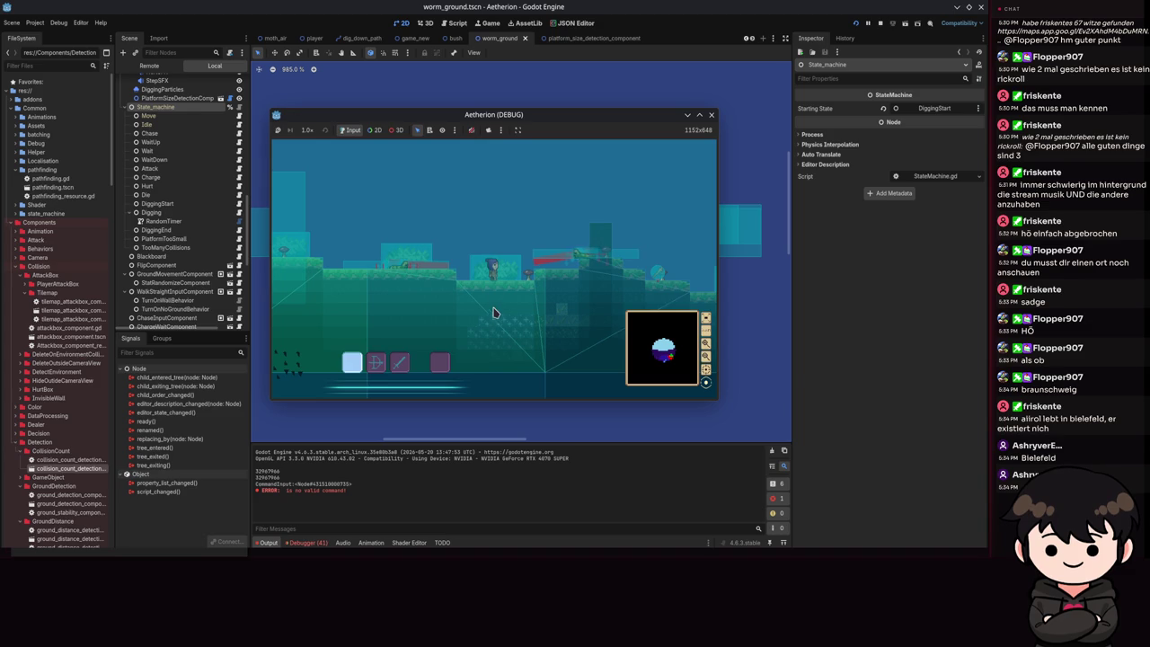
click(710, 114)
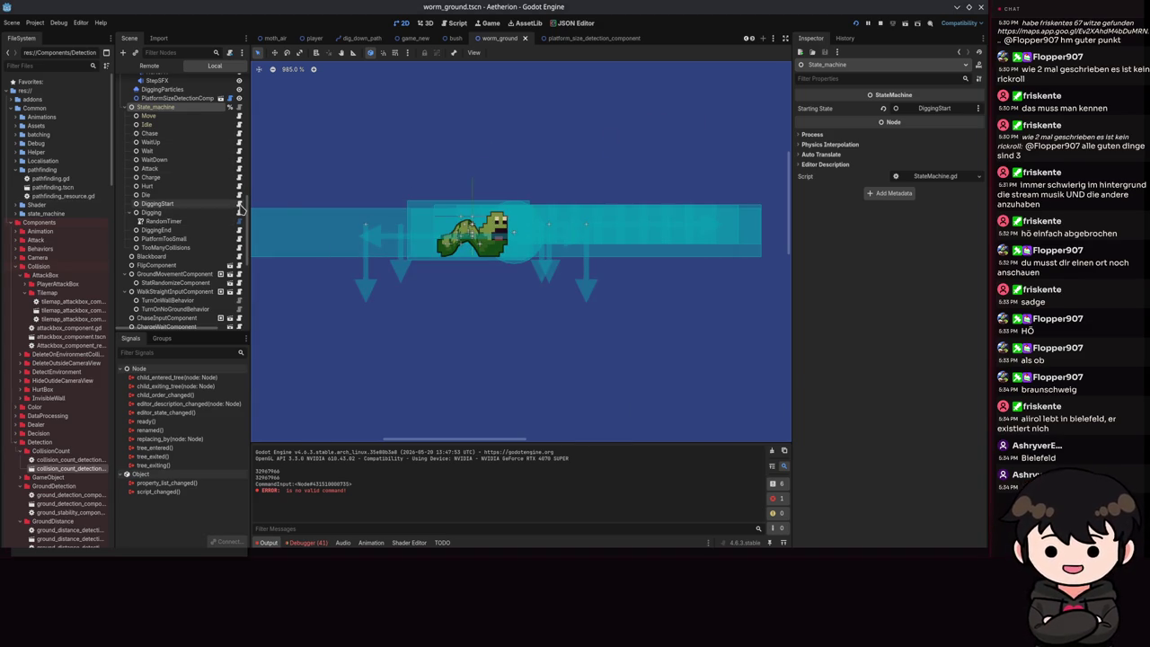
- Select the worm's PlatformTooSmall node to show its Time 1.0 and Variance 0.5 settings
click(200, 239)
scroll(164, 213, down, 5)
scroll(164, 213, down, 2)
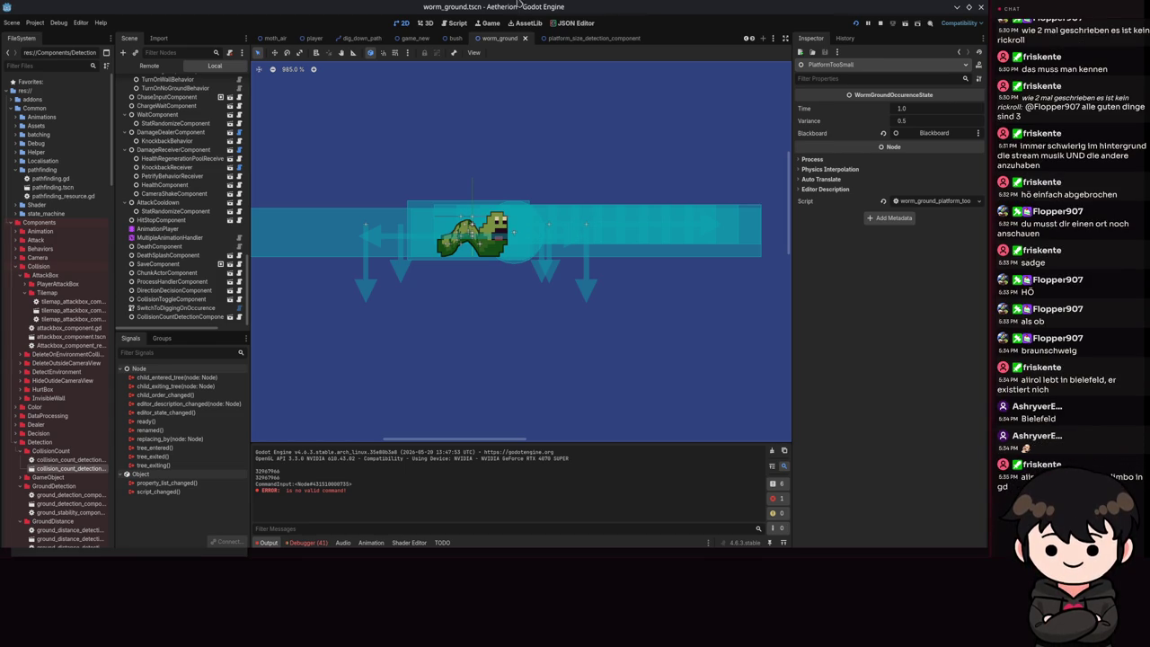
scroll(470, 90, down, 4)
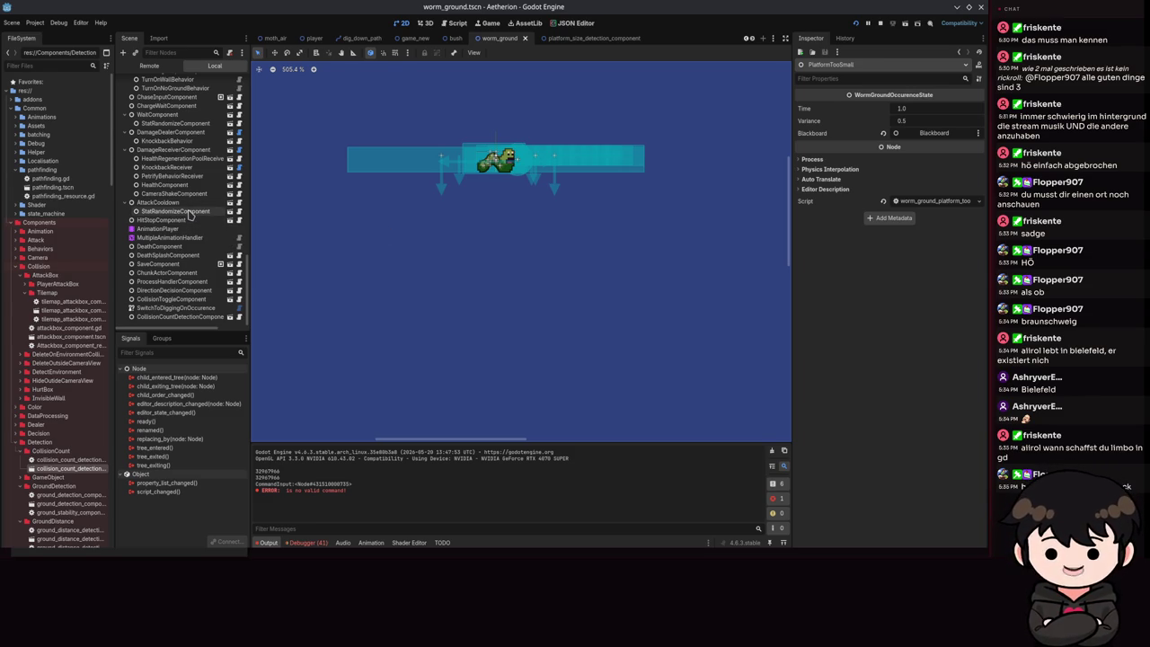
- Check DirectionDecisionComponent's Tries Up of 0, then open direction_decision_component.gd in VS Code
click(171, 299)
click(173, 290)
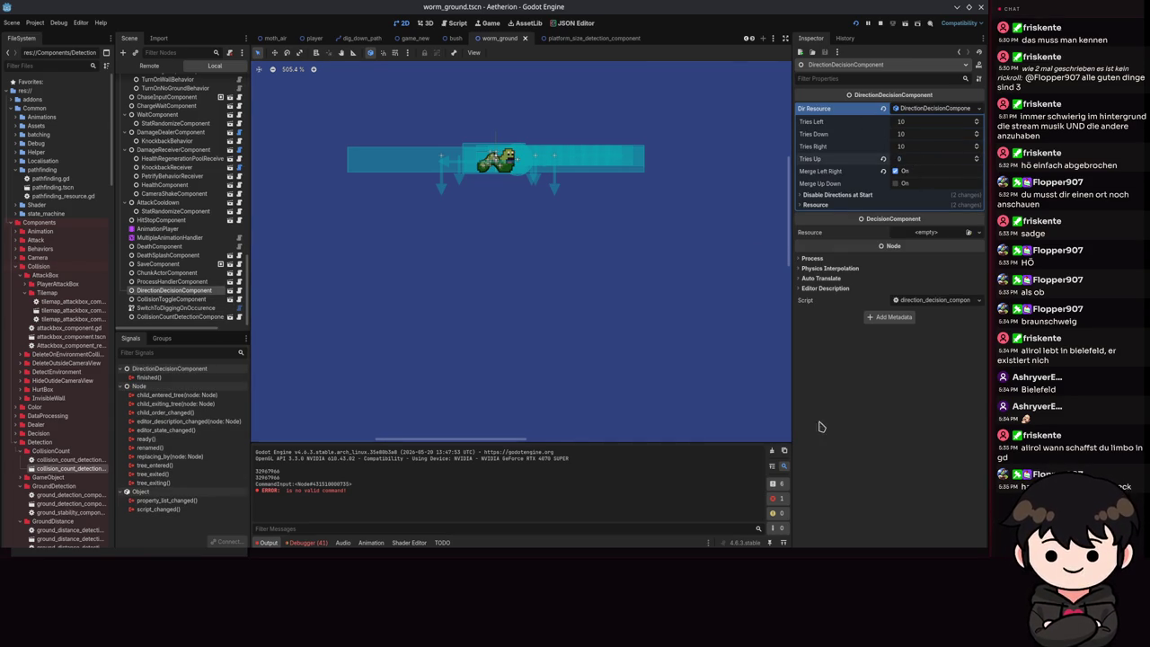
click(239, 292)
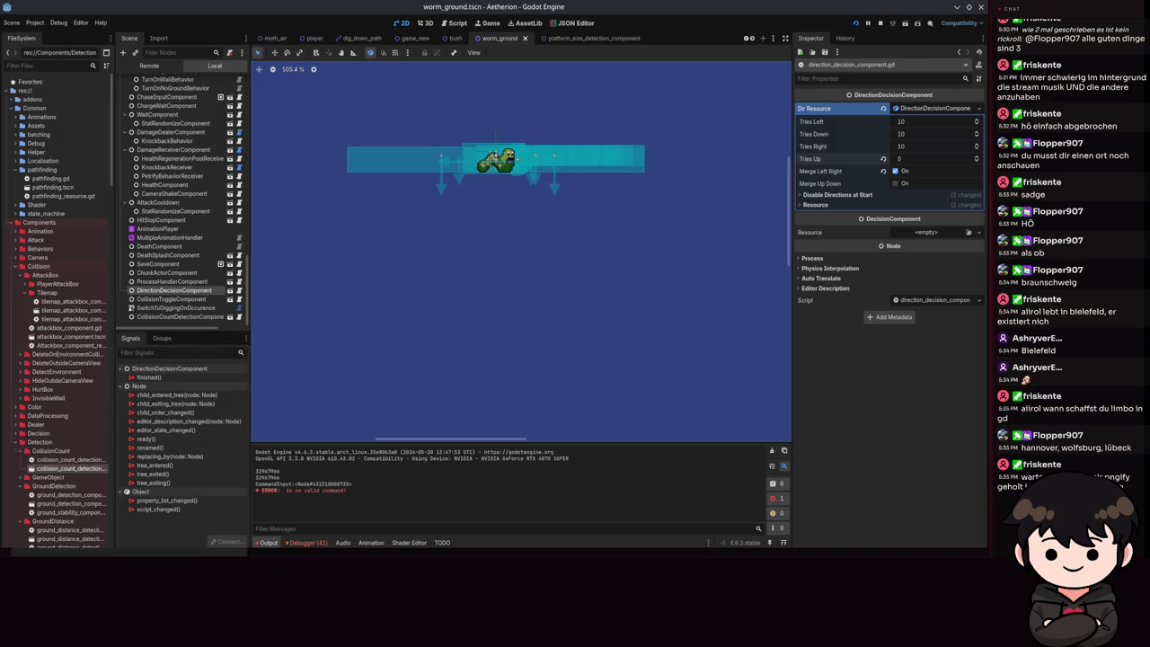
scroll(453, 203, down, 12)
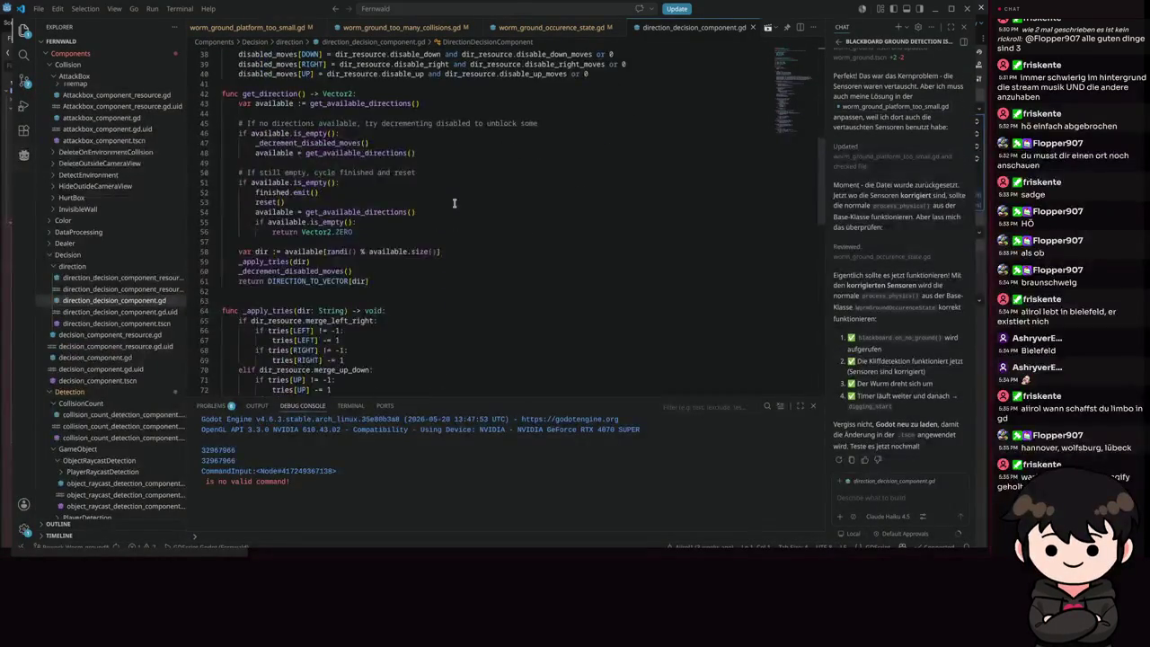
- Jump from line 42 to the get_available_directions definition and highlight every use of disabled_moves
scroll(453, 203, down, 6)
scroll(453, 202, up, 4)
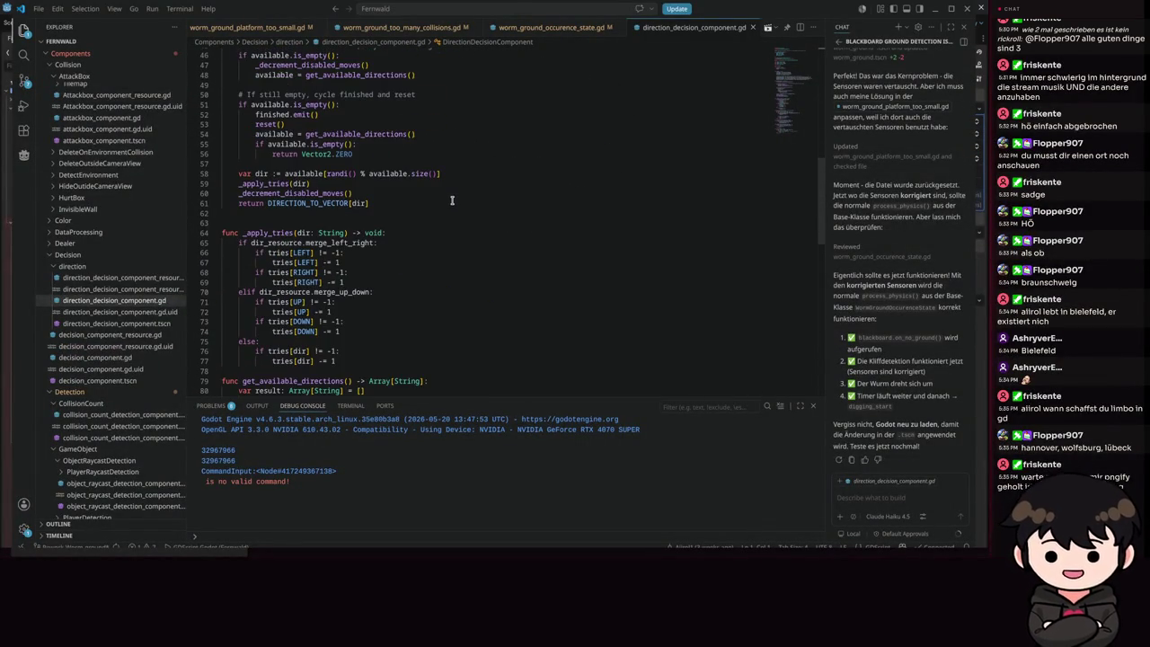
scroll(353, 218, up, 5)
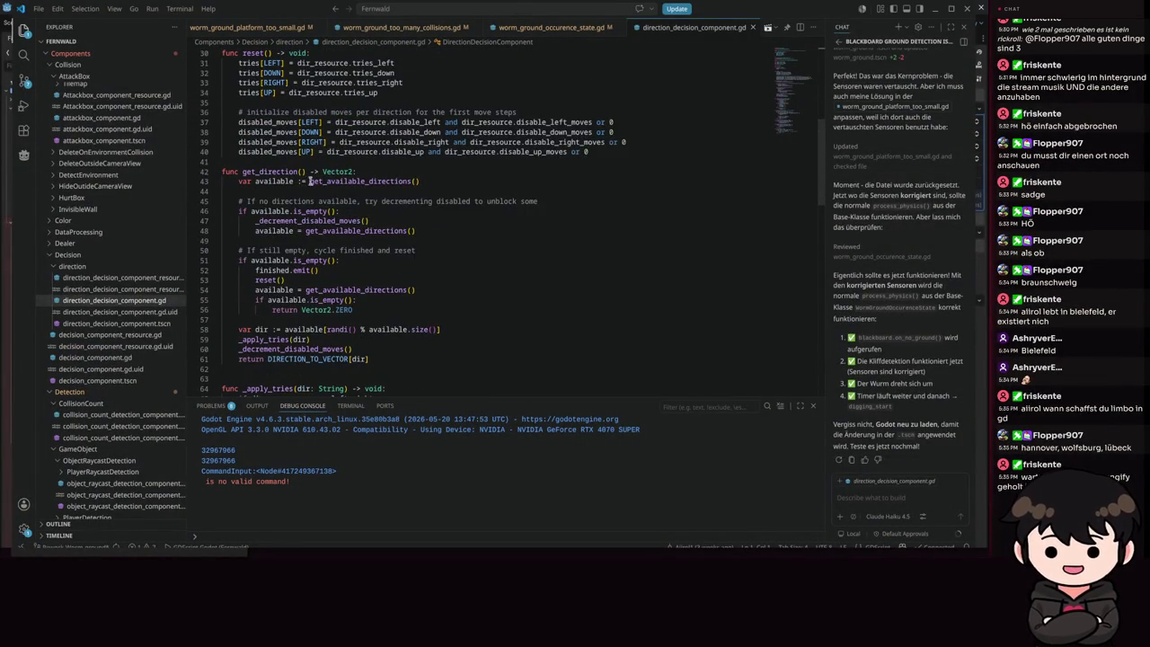
ctrl+click(350, 182)
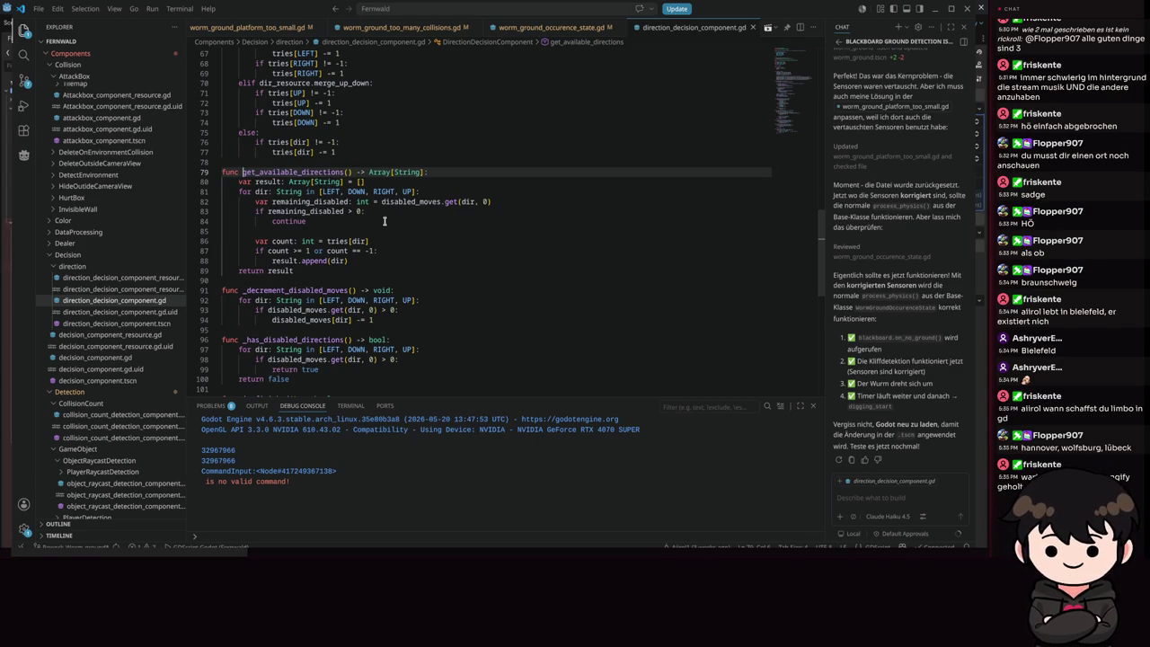
double_click(409, 203)
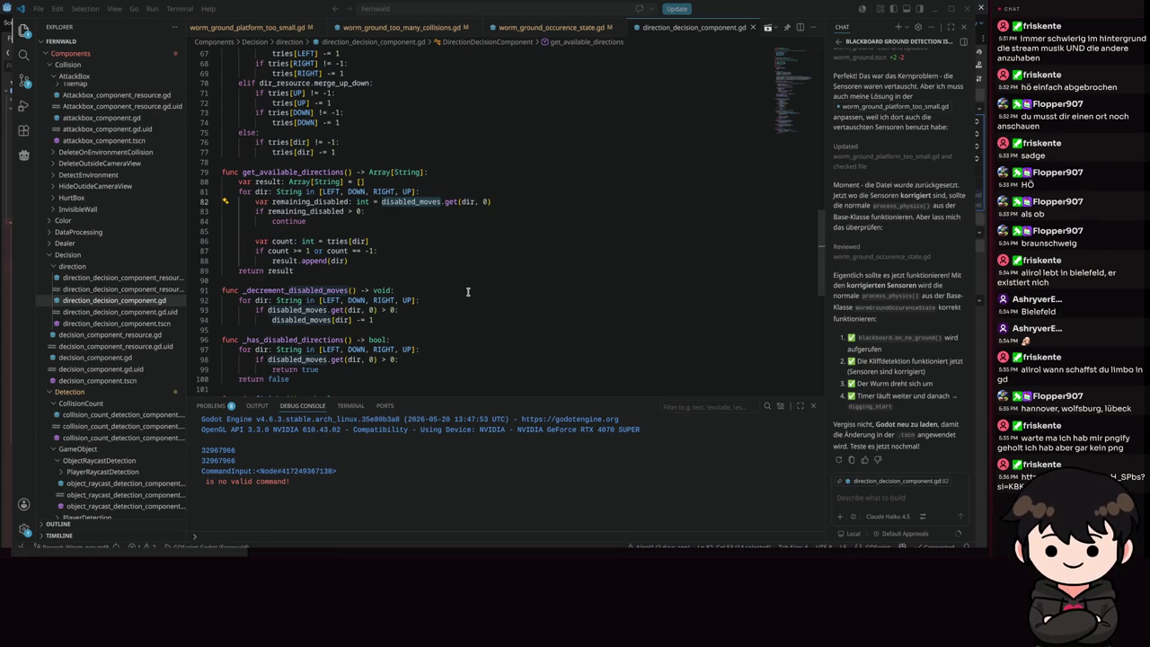
- Scroll through get_available_directions to review where disabled_moves is used
scroll(467, 291, down, 5)
scroll(447, 280, up, 8)
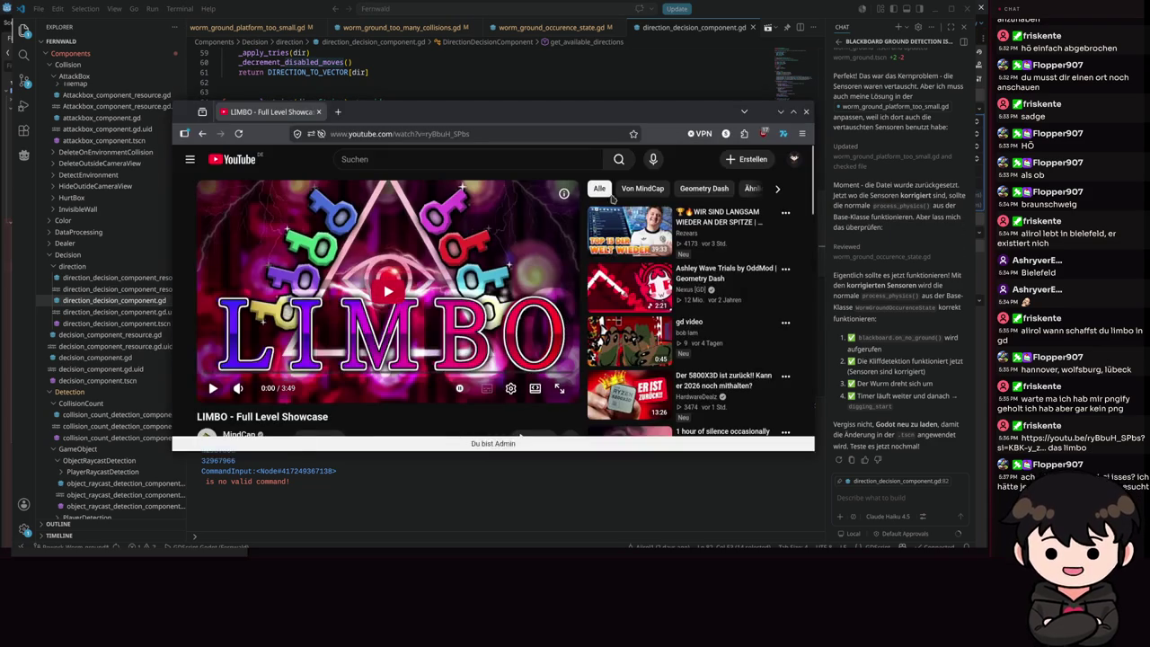
- Maximize the LIMBO showcase video, mute its sound, and skip ahead 10 seconds
double_click(628, 124)
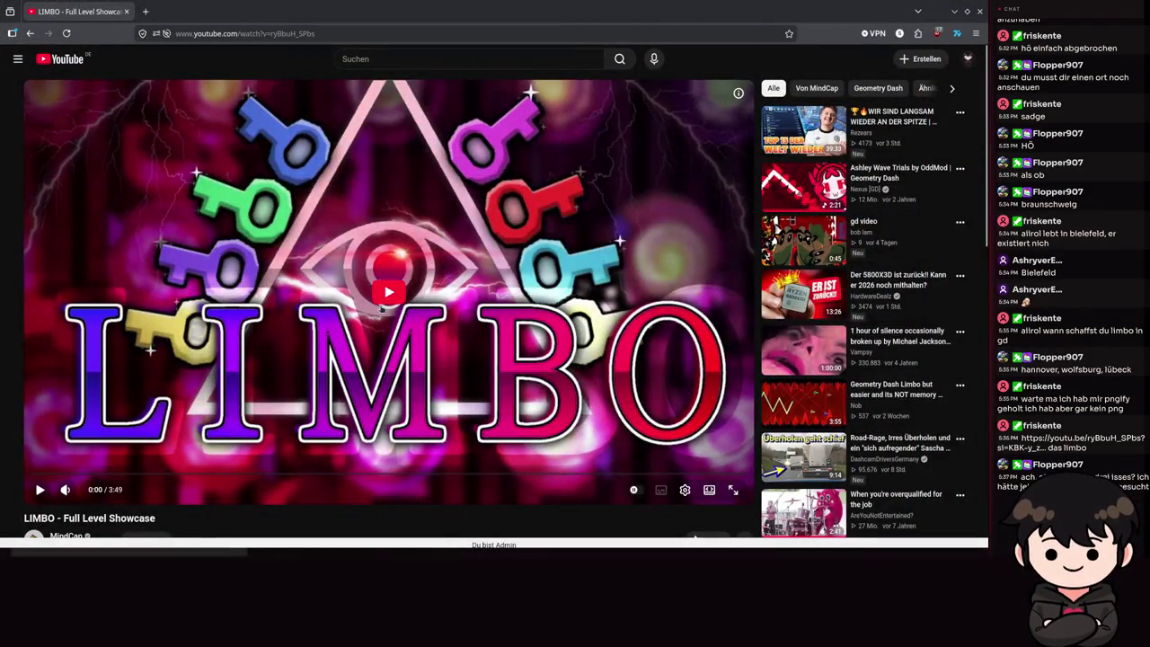
drag(94, 495, 80, 504)
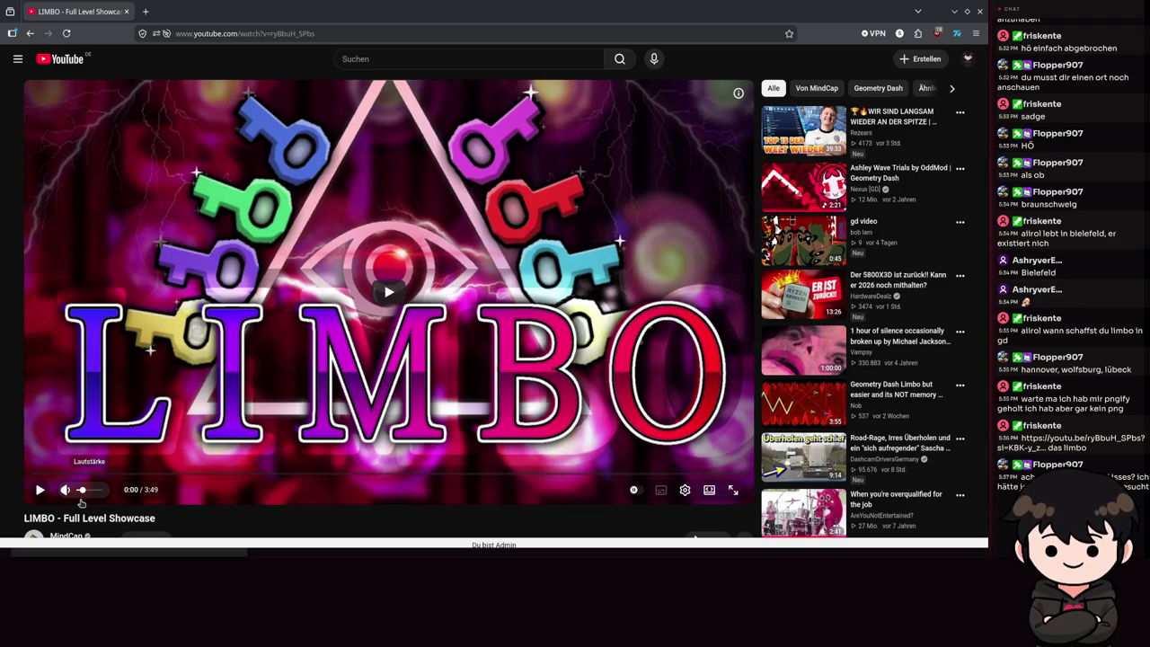
key(alt+Tab)
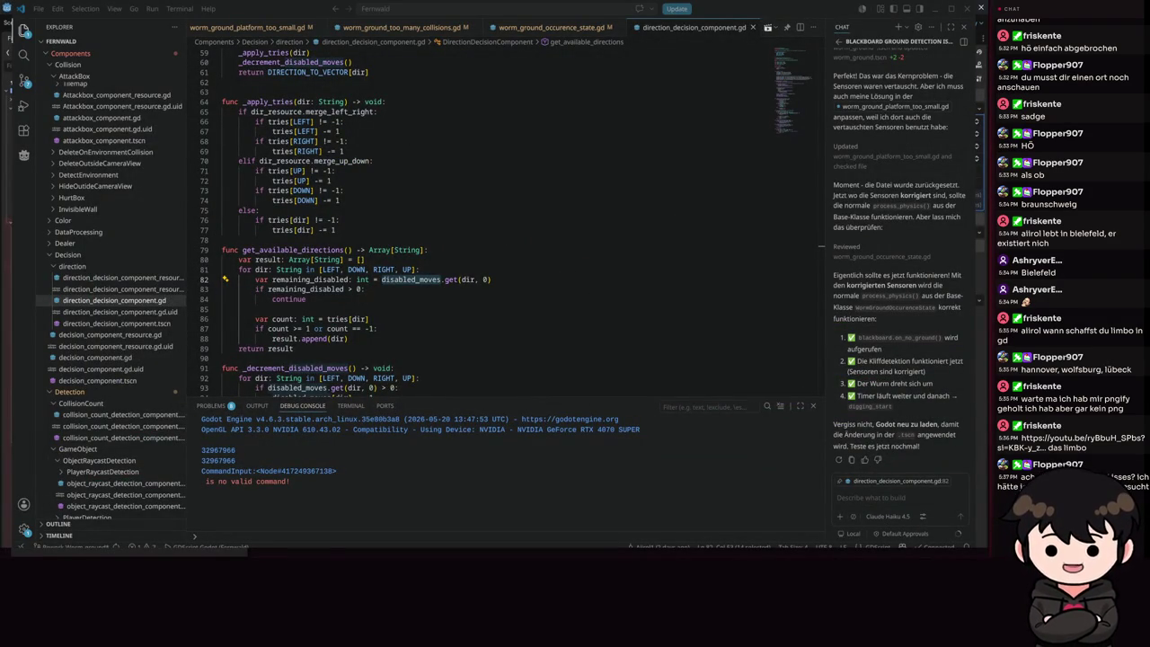
key(alt+Tab)
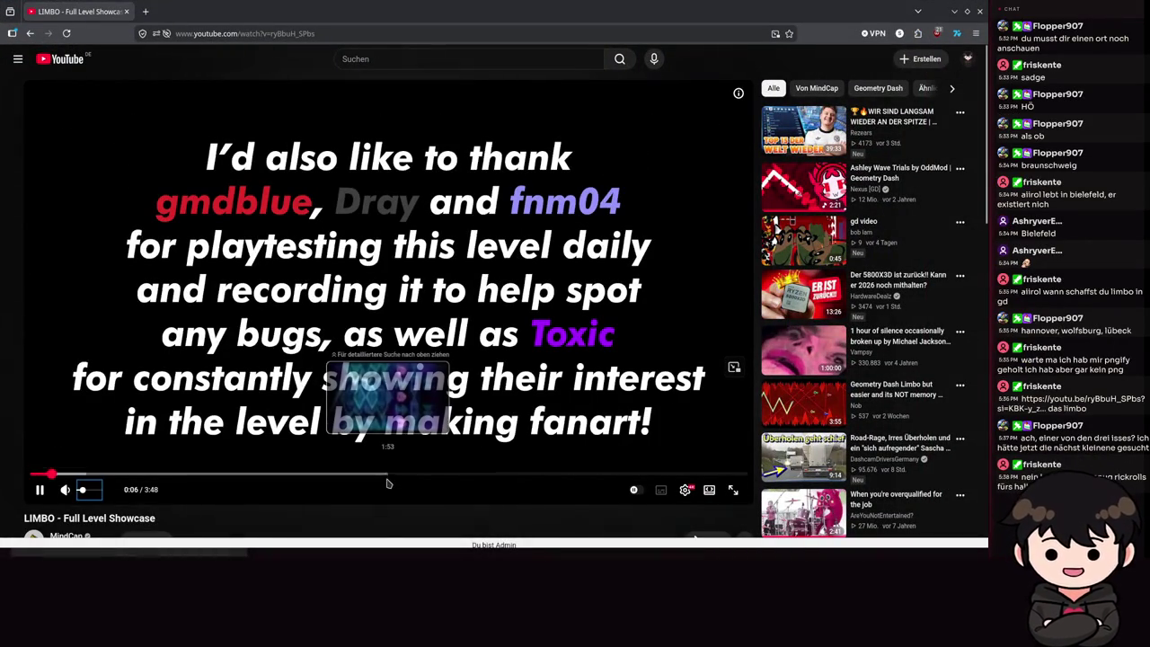
key(l)
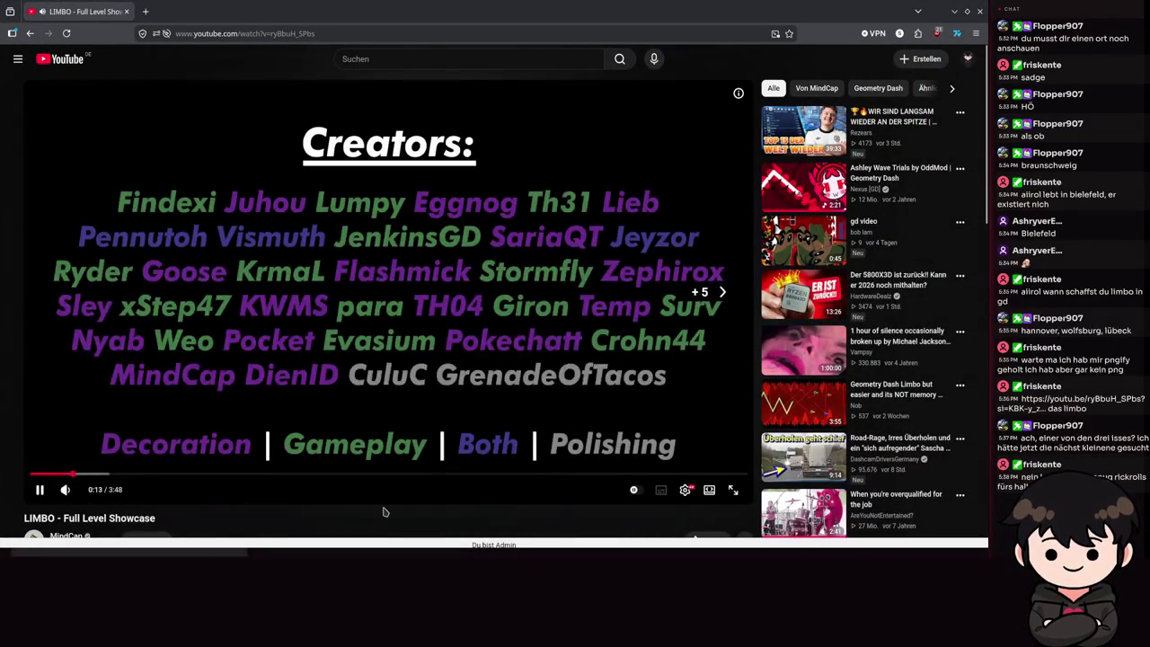
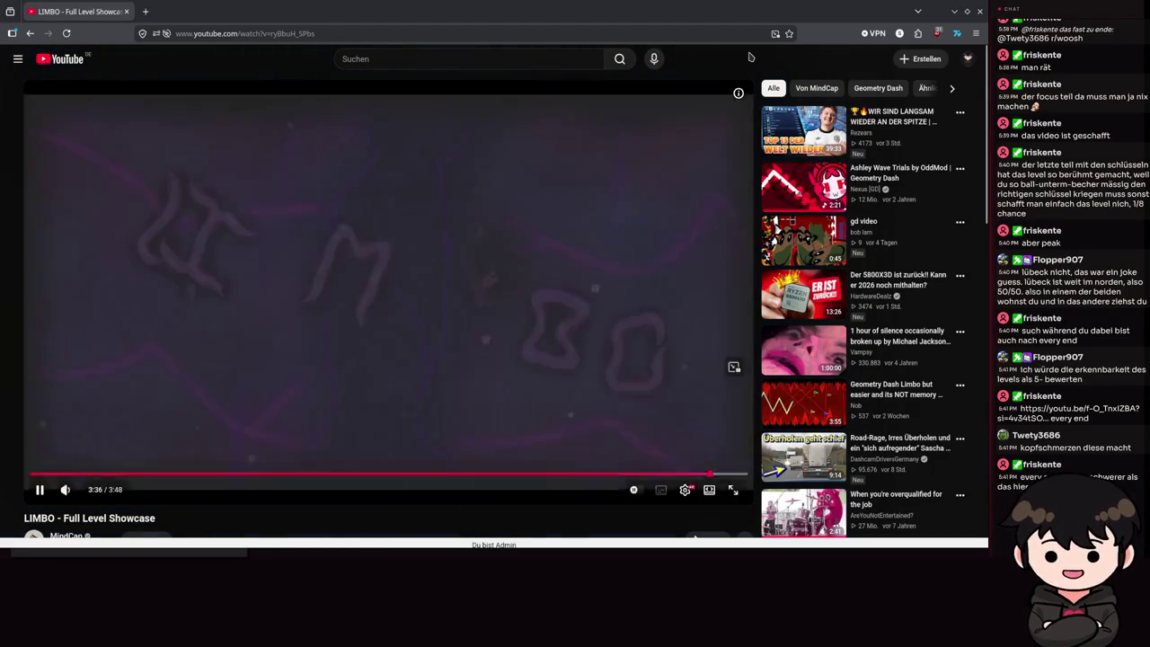
- Leave the LIMBO showcase video for the code editor showing direction_decision_component.gd
key(alt+Tab)
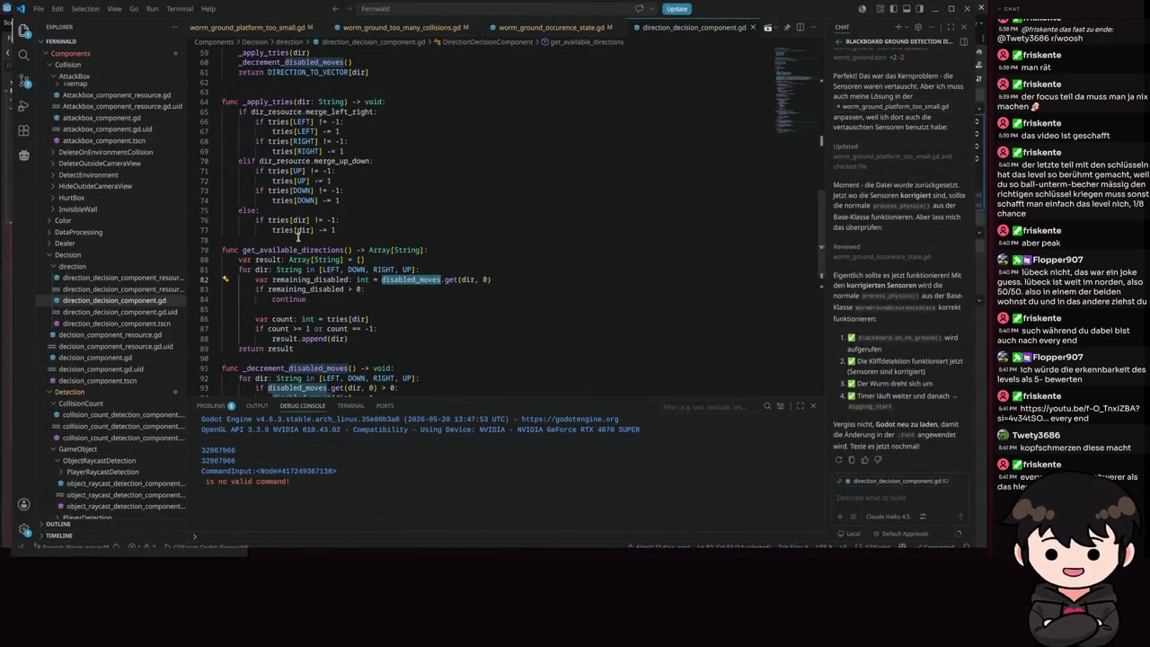
- Review get_direction in direction_decision_component.gd, then minimize VS Code to reveal Godot
scroll(489, 199, up, 5)
click(494, 197)
scroll(422, 269, up, 6)
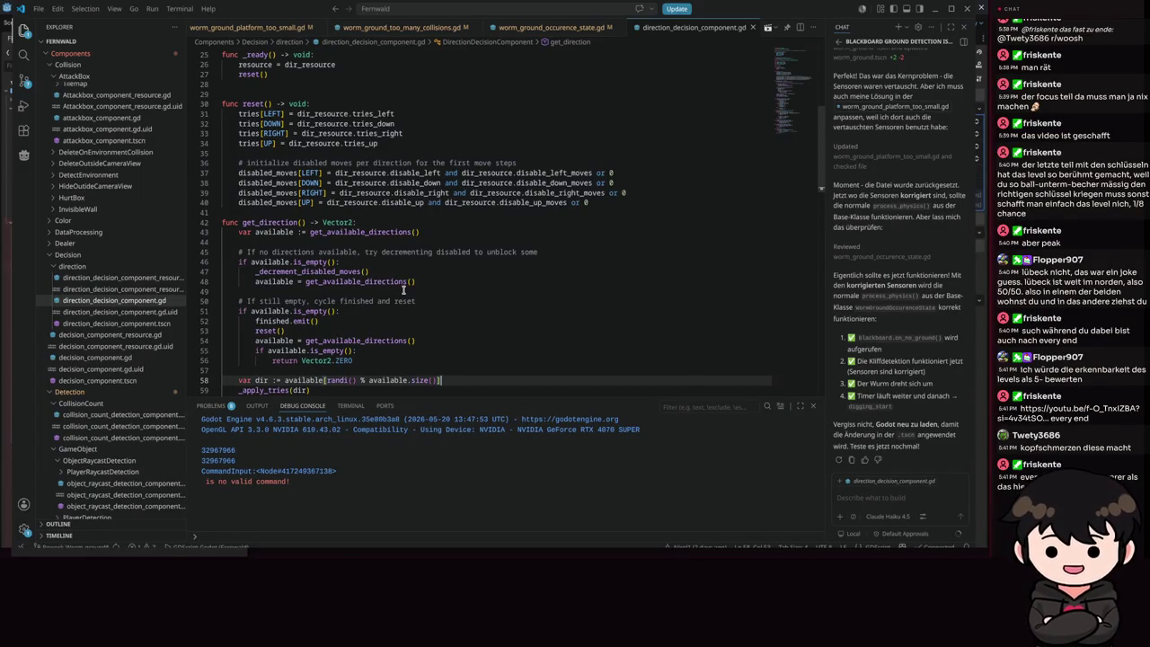
scroll(404, 288, down, 5)
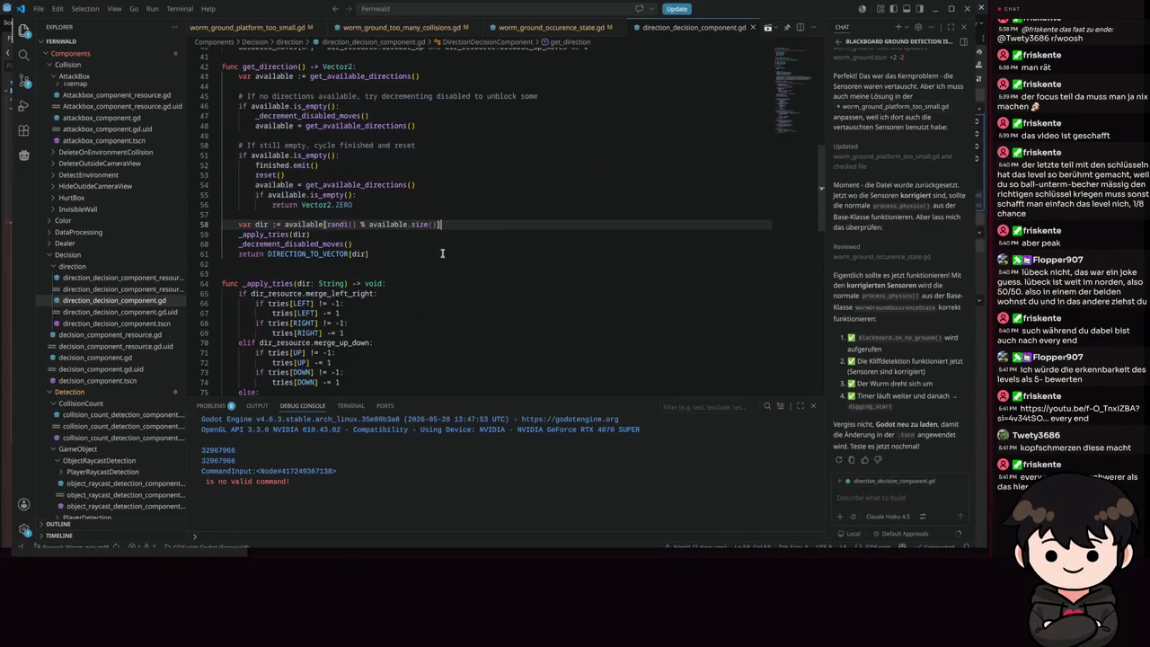
click(934, 8)
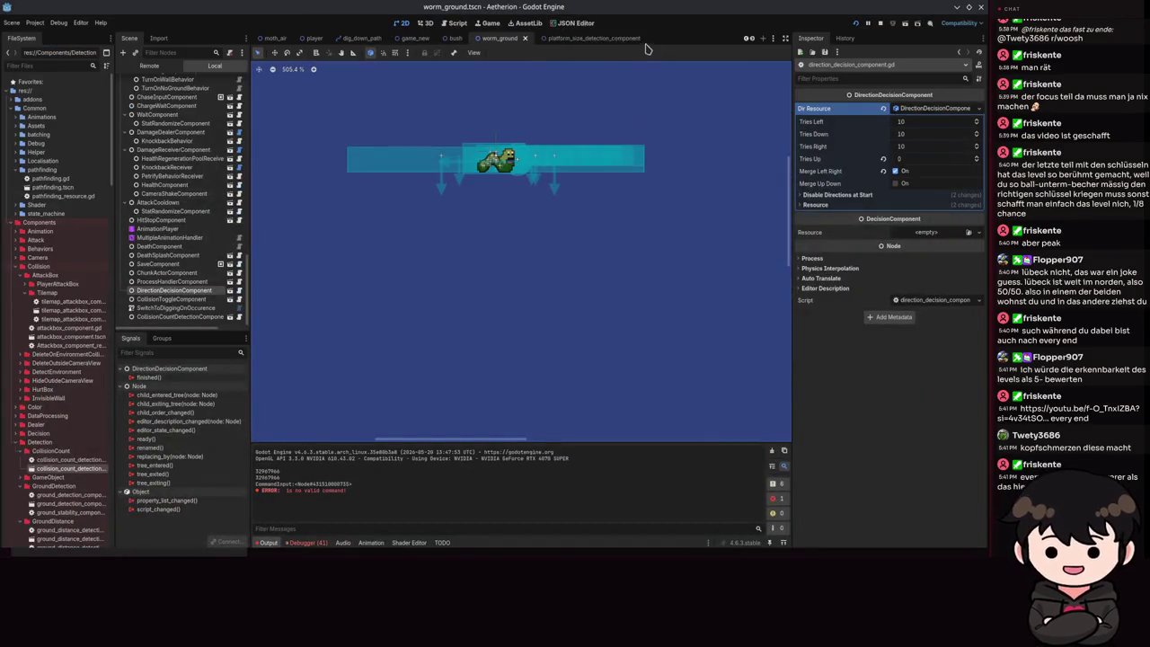
- Give the empty scratch scene a Node2D root node
click(685, 40)
click(142, 93)
click(151, 81)
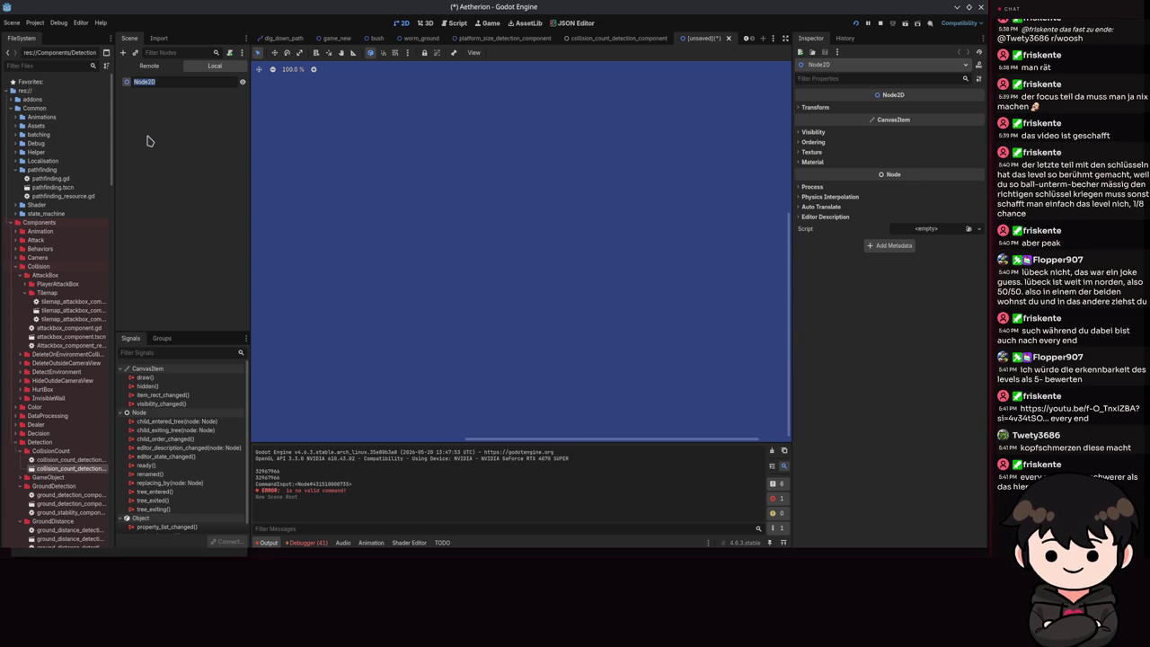
click(149, 141)
- Filter FileSystem for 'random' and open random_position_on_floor_component, selecting its root node
click(54, 66)
text(random)
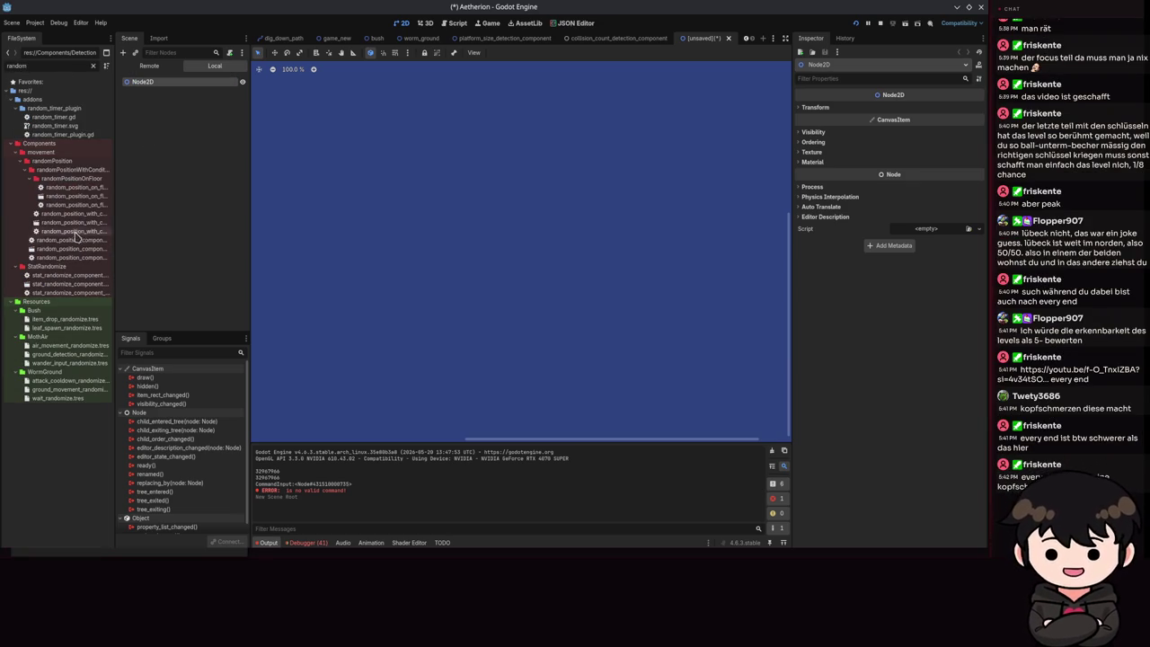
double_click(77, 195)
click(165, 82)
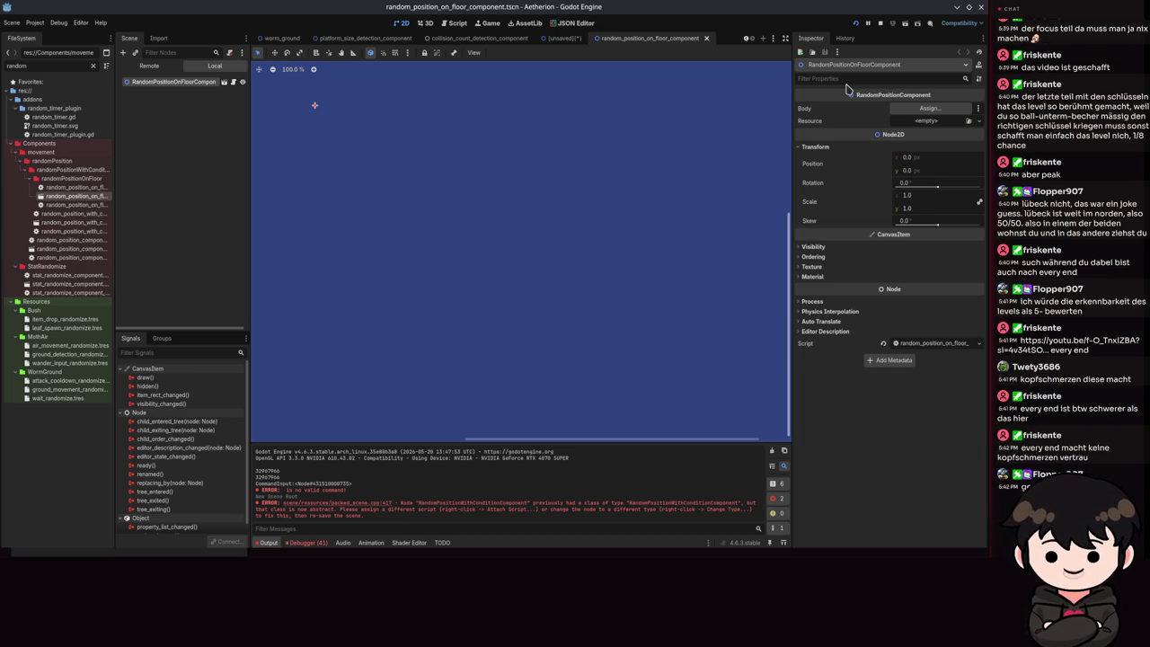
- Close the scratch scene without saving and return to worm_ground
click(582, 37)
click(589, 39)
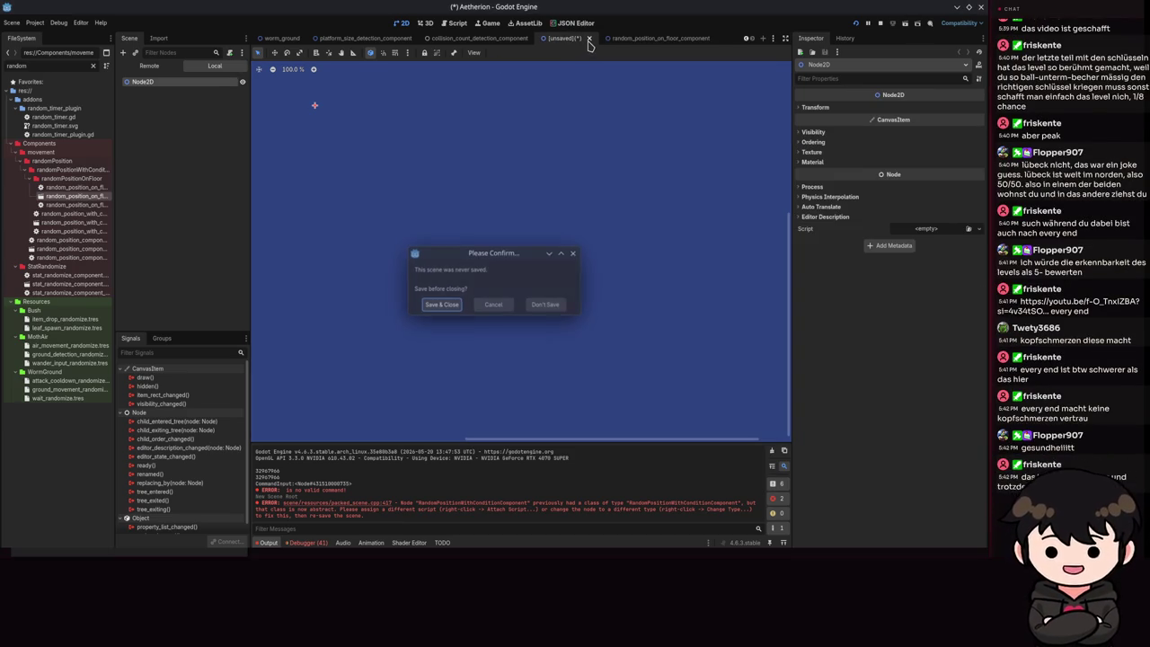
click(545, 305)
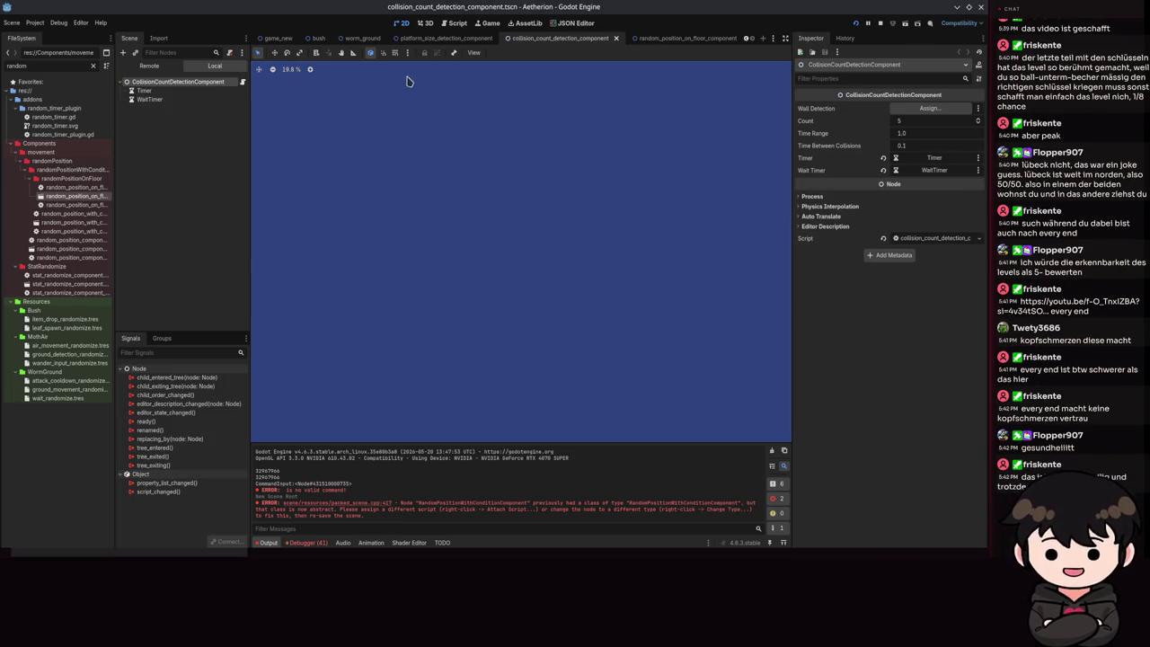
click(350, 38)
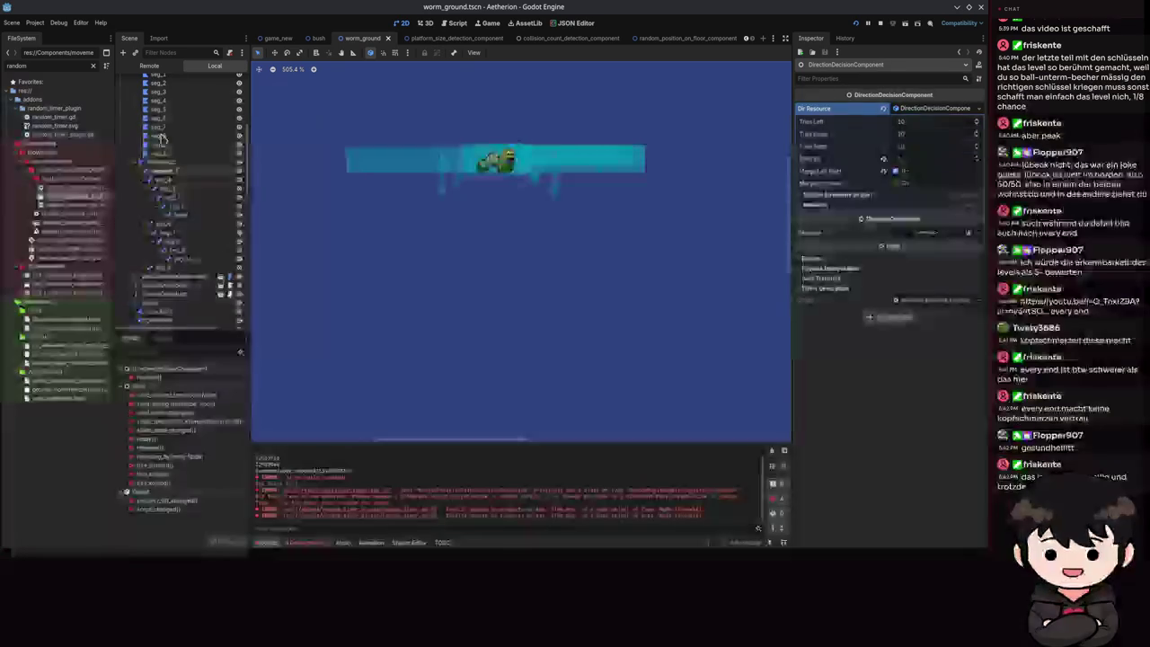
- Add random_position_on_floor_component to worm_ground with Body CharacterBody2D and a new resource
mouse_move(49, 205)
mouse_down()
mouse_move(135, 200)
mouse_move(157, 235)
mouse_move(167, 87)
mouse_up()
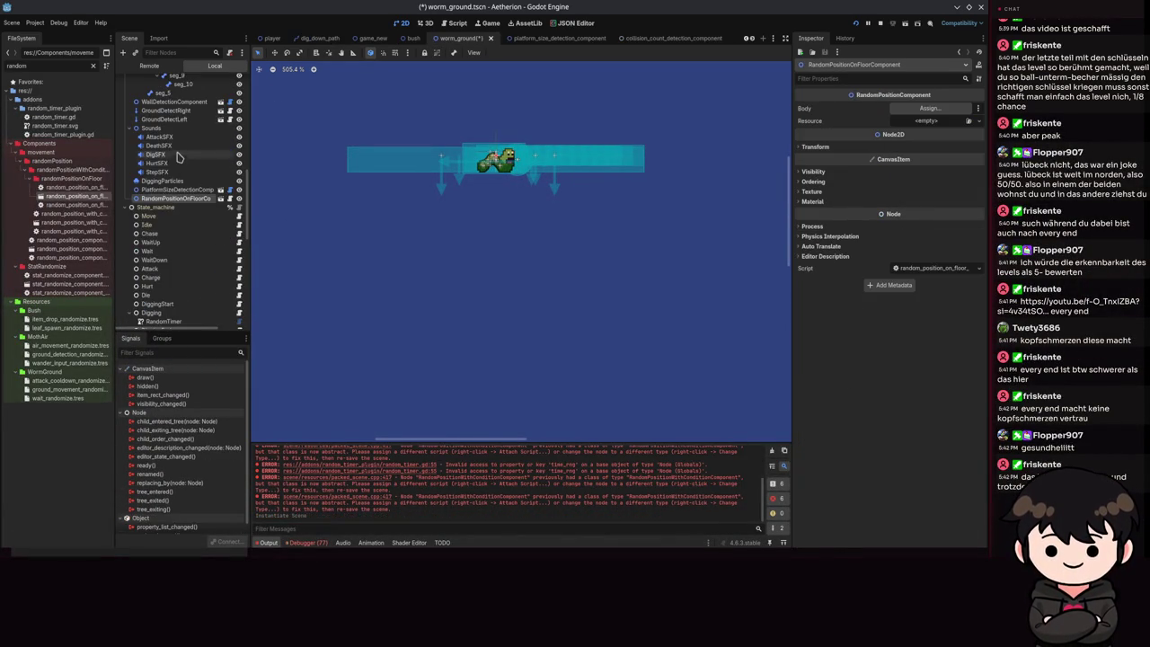
click(930, 107)
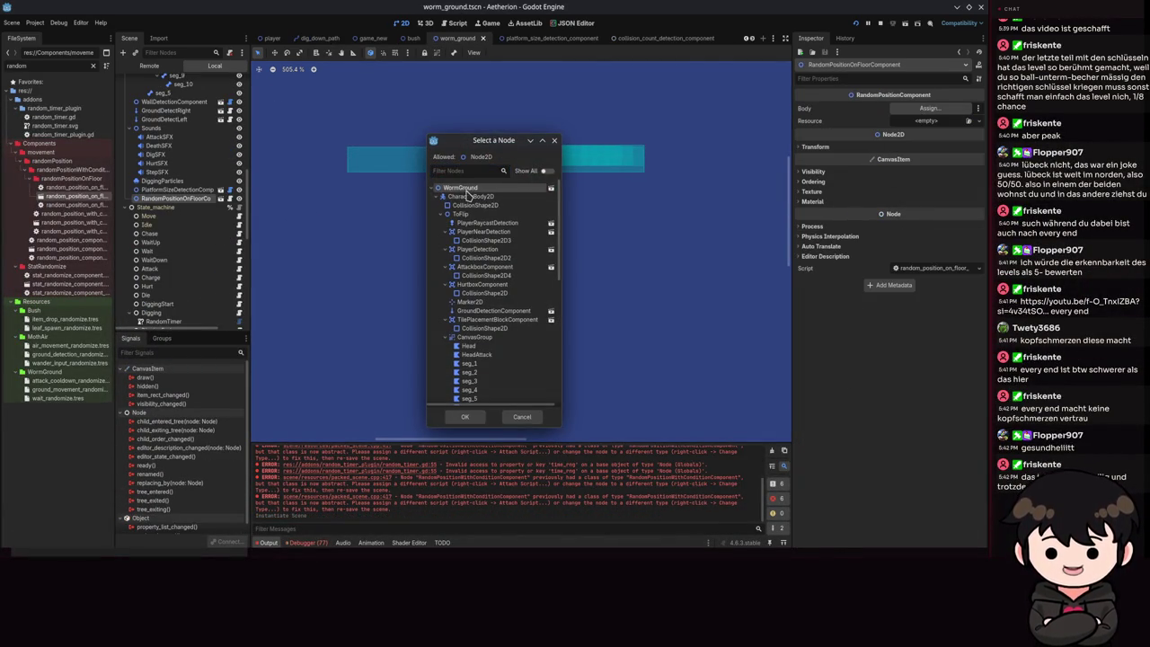
double_click(468, 196)
click(926, 121)
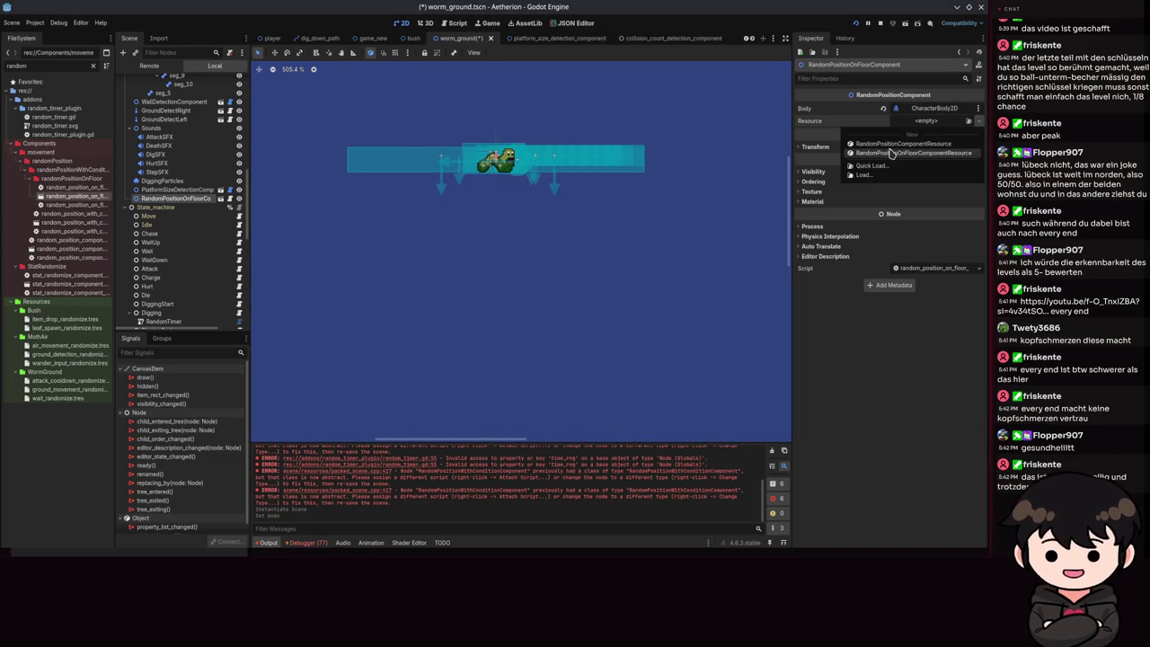
click(892, 153)
click(924, 121)
key(ctrl+s)
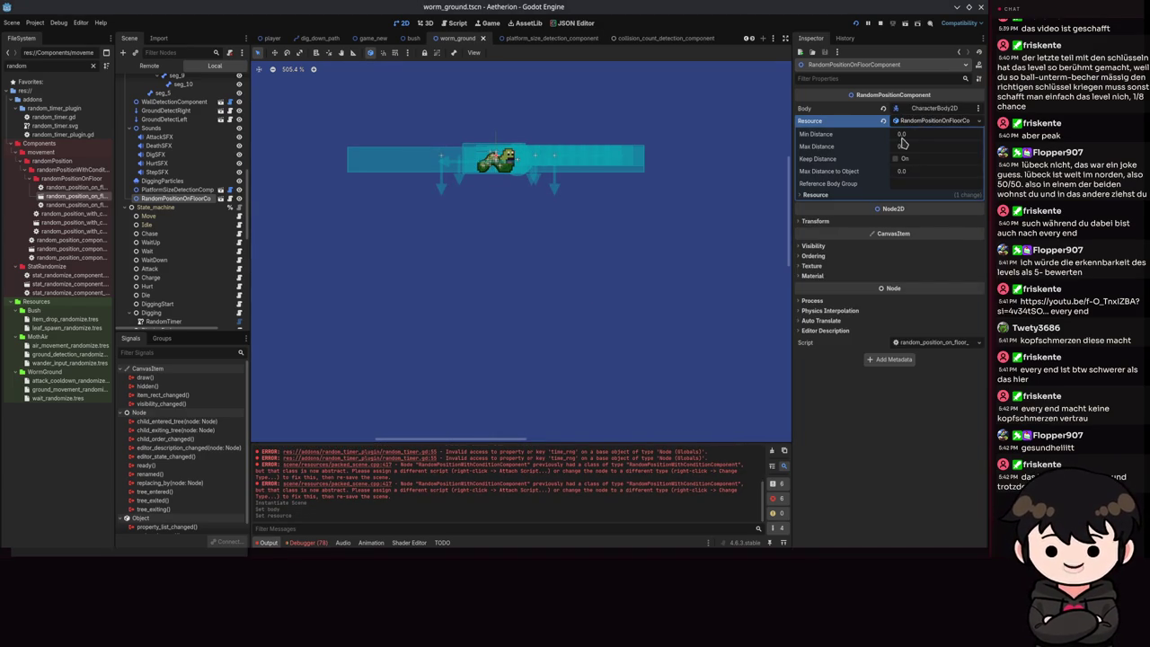
- Set Min Distance 20, Max Distance 80, toggle Keep Distance, and save the scene
click(918, 137)
text(20)
key(Tab)
text(8)
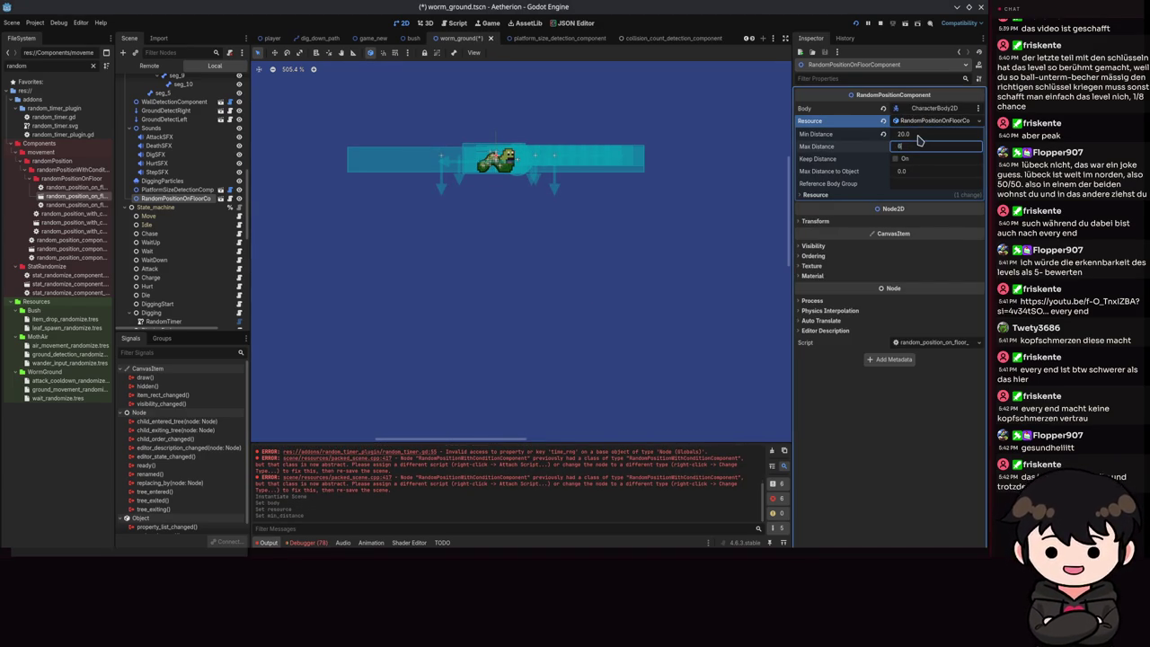
text(0)
key(Tab)
key(space)
key(Tab)
key(Tab)
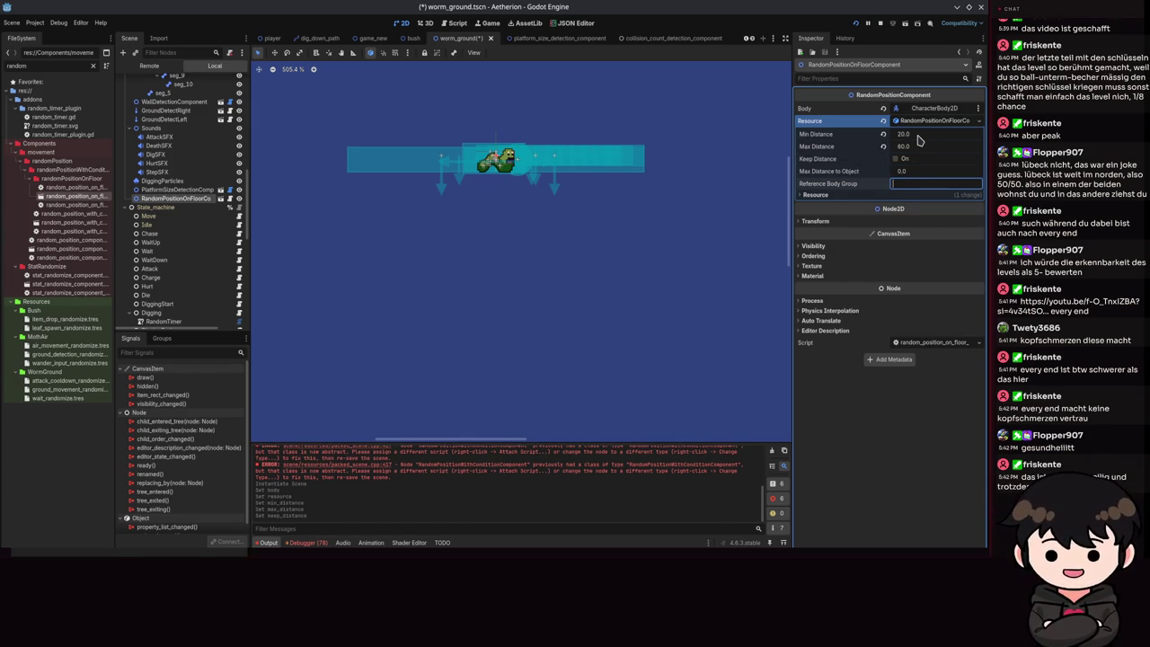
key(ctrl+s)
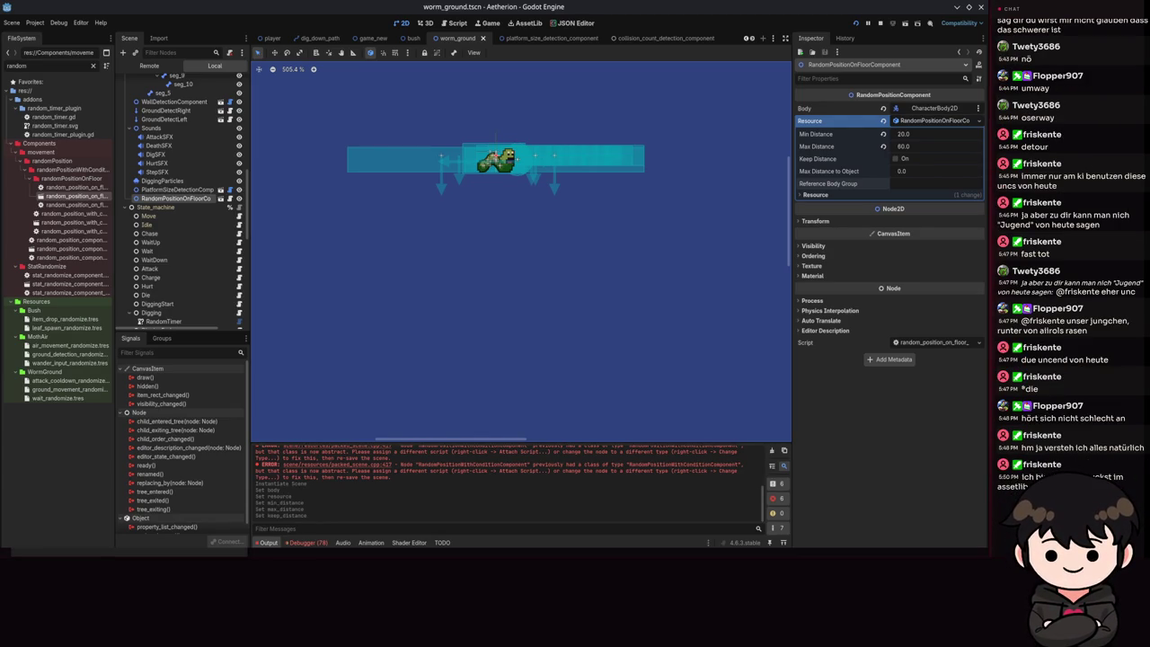
- Search AssetLib for 'flow filed', then 'flowfield', then 'flow', and switch to the browser
click(524, 23)
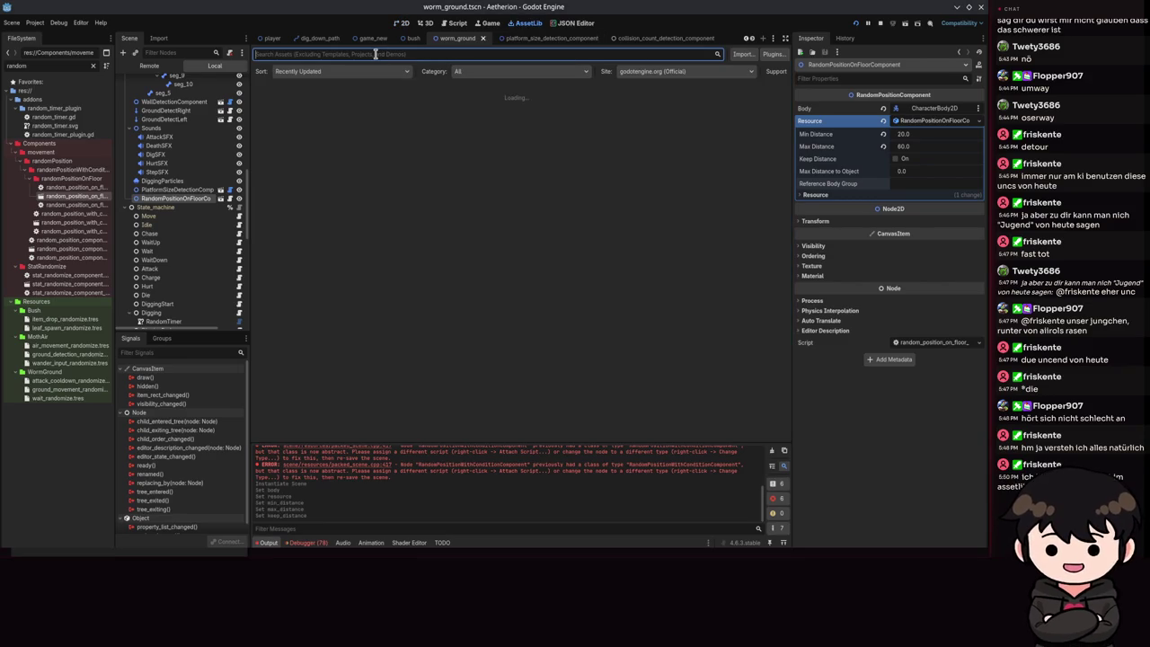
text(flow file)
text(d)
click(267, 54)
key(BackSpace)
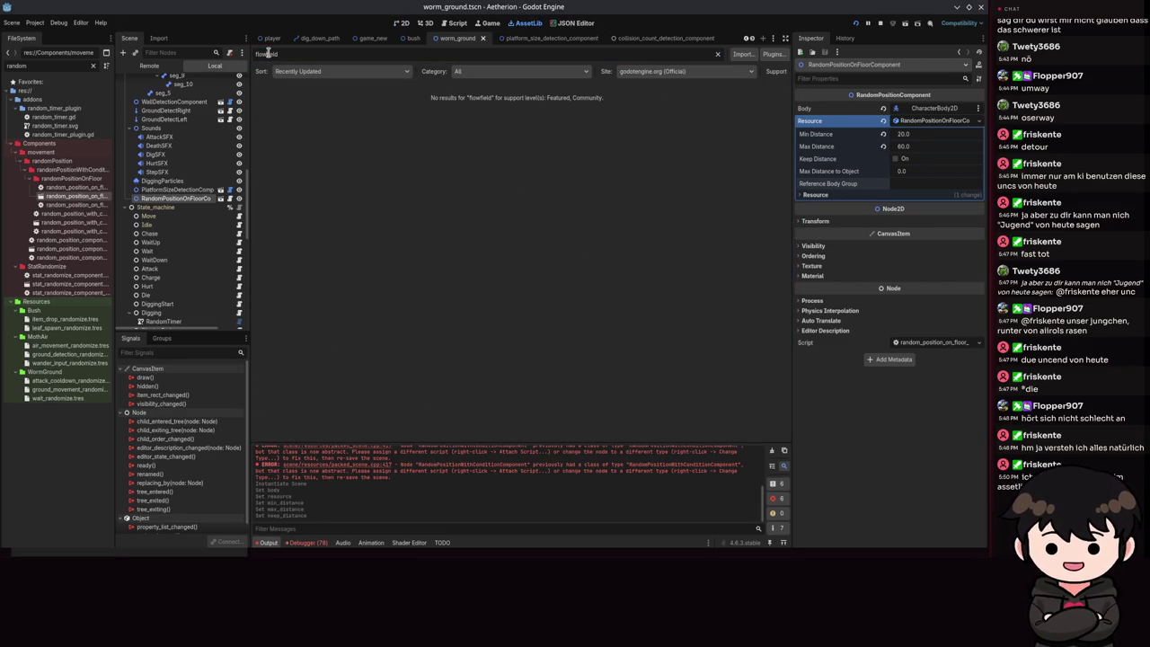
key(ctrl+a)
text(flow)
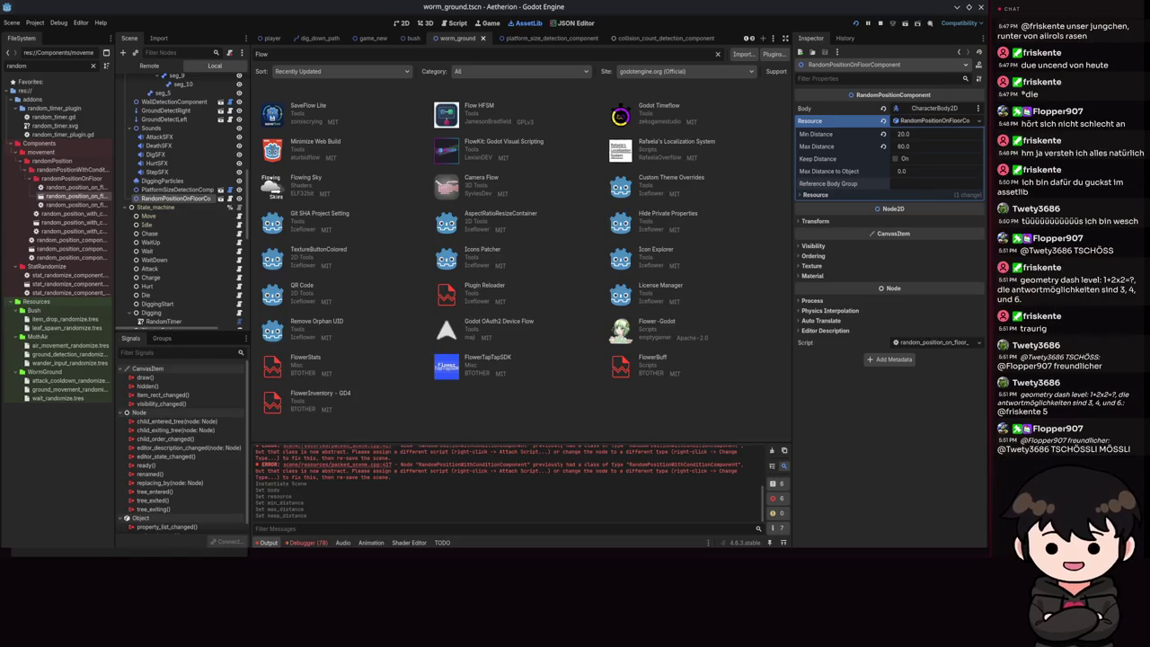
key(alt+Tab)
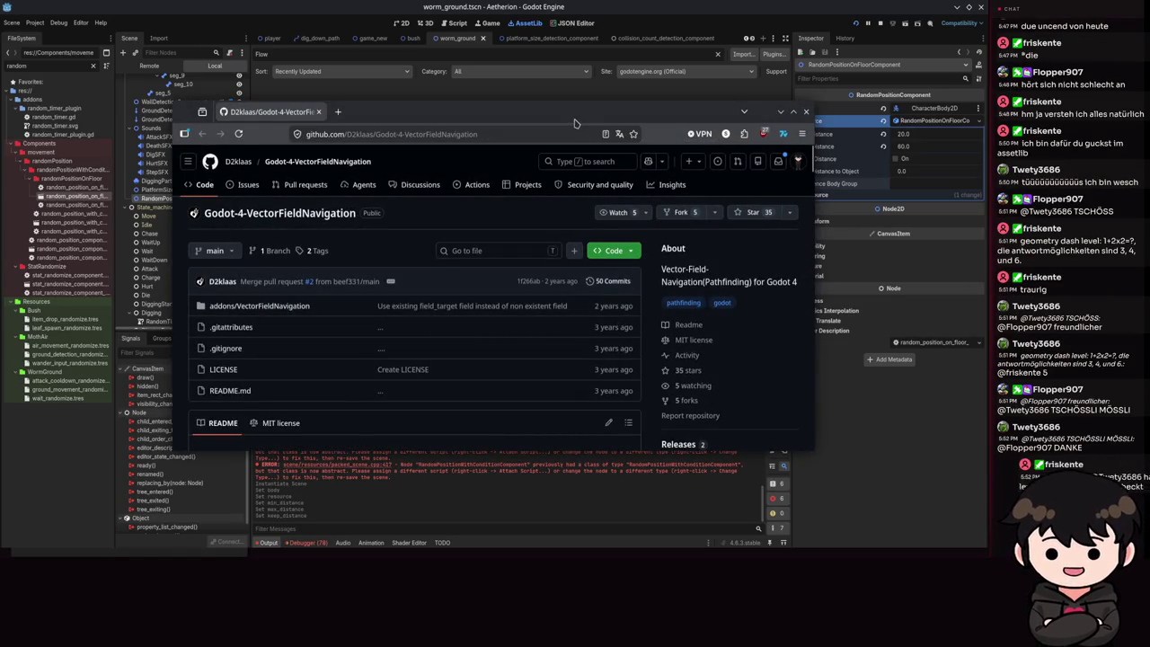
- Maximize the browser and scroll through the Godot-4-VectorFieldNavigation README
double_click(576, 115)
scroll(418, 278, down, 3)
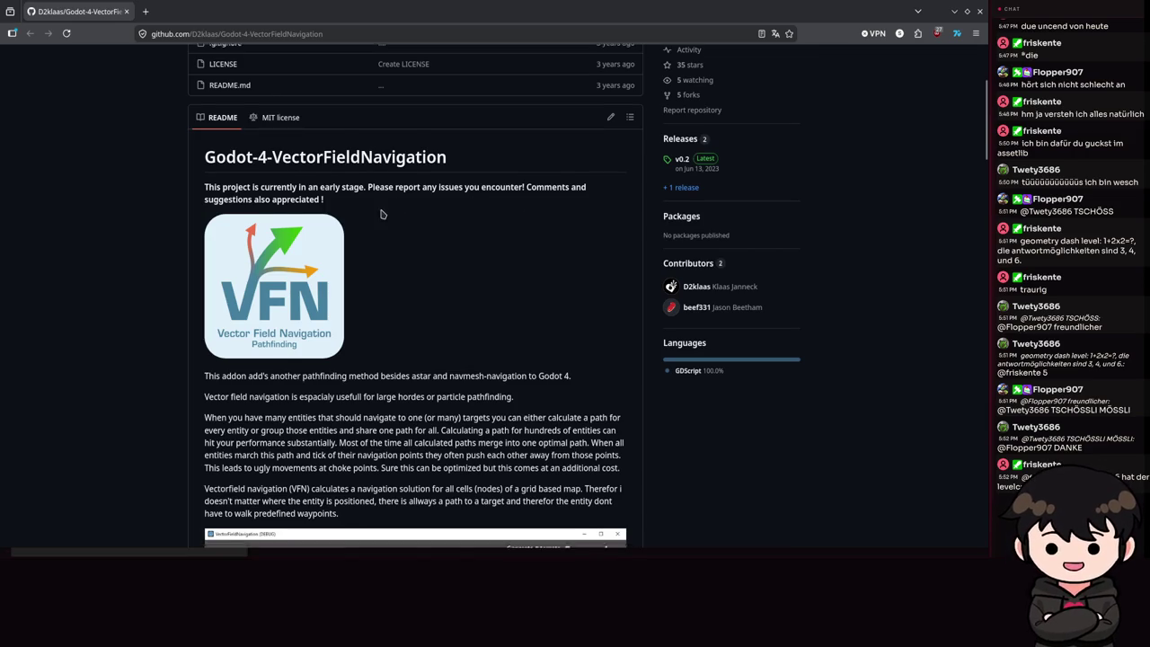
scroll(390, 319, down, 4)
scroll(395, 340, down, 3)
scroll(396, 340, down, 15)
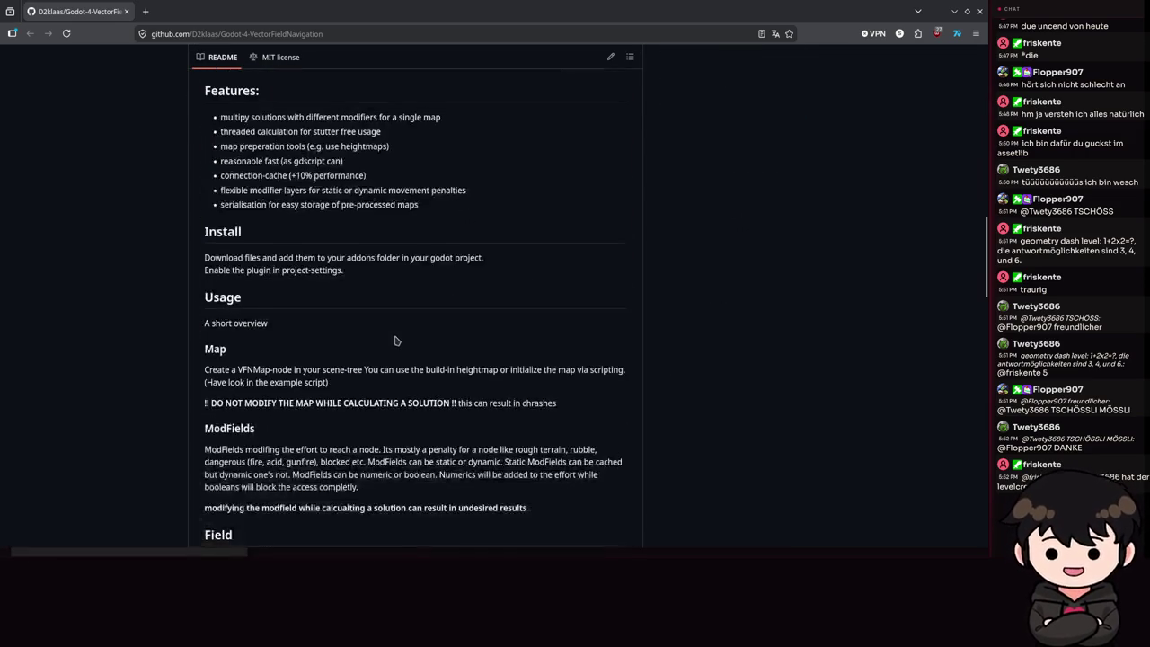
scroll(389, 340, down, 10)
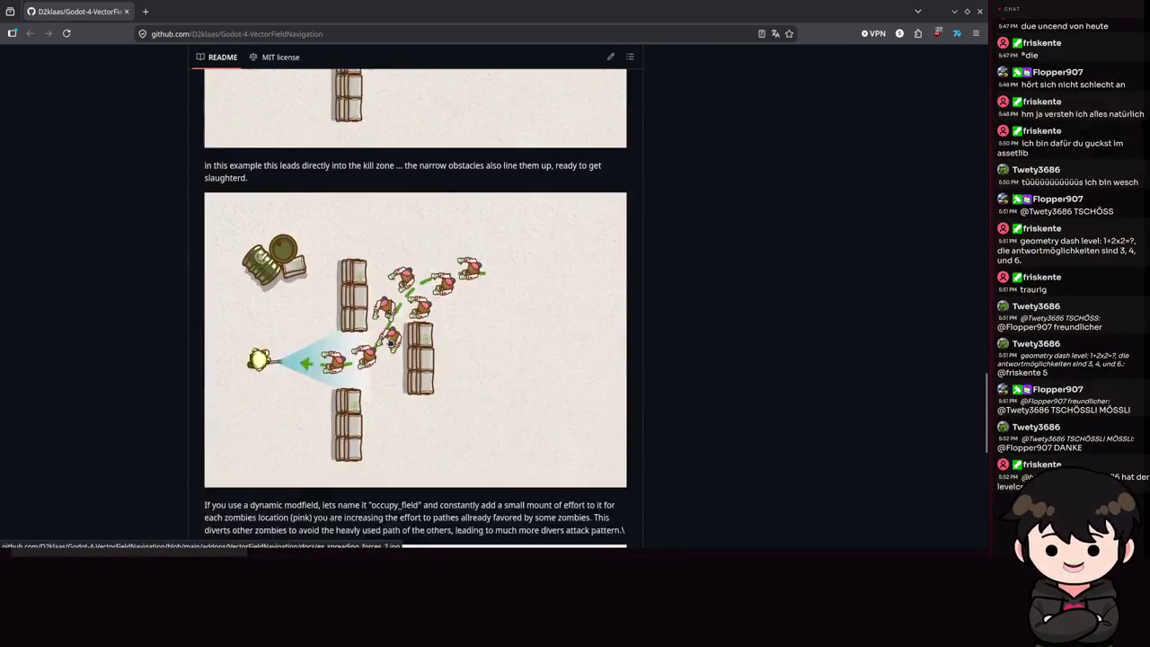
scroll(389, 340, up, 12)
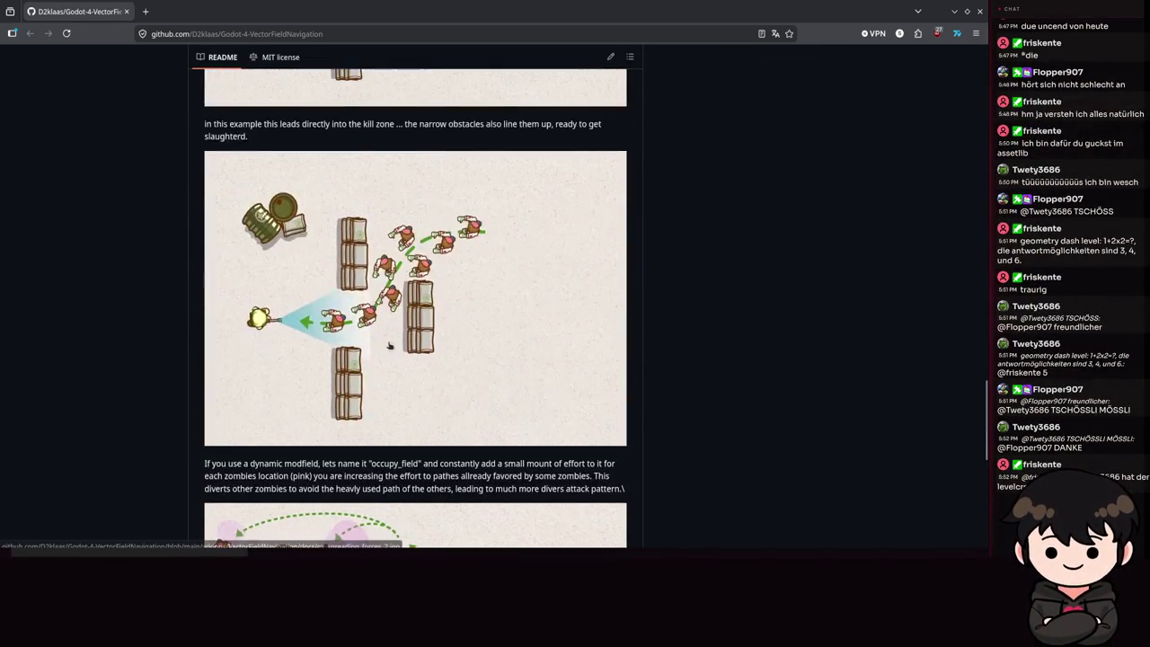
scroll(393, 346, up, 12)
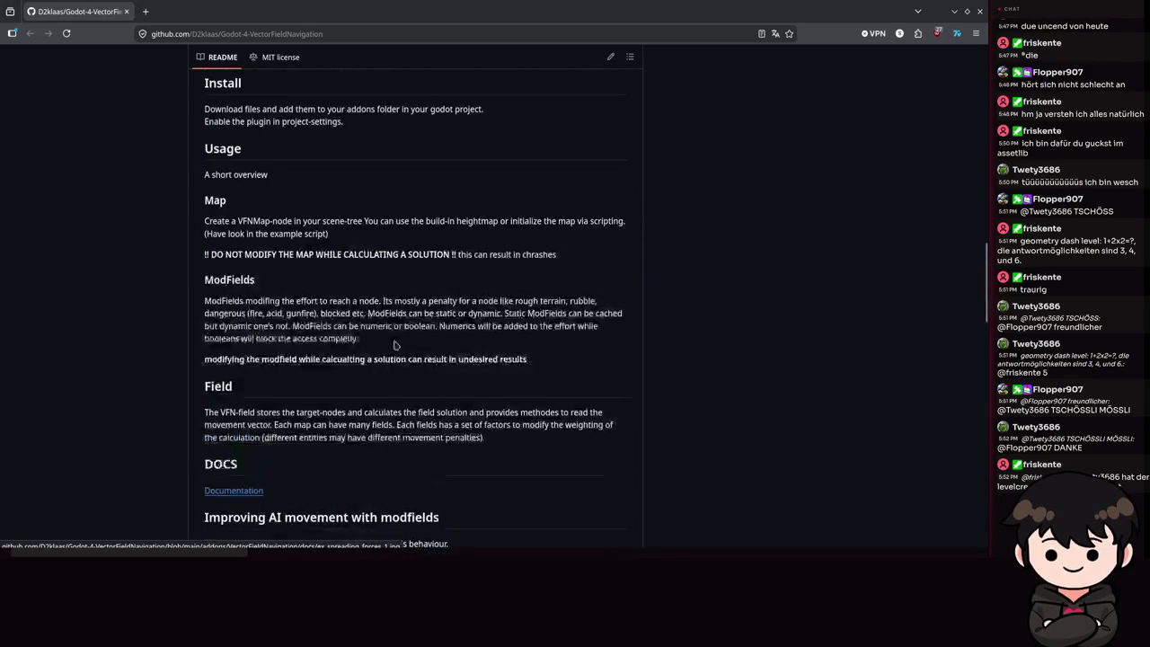
scroll(393, 346, up, 4)
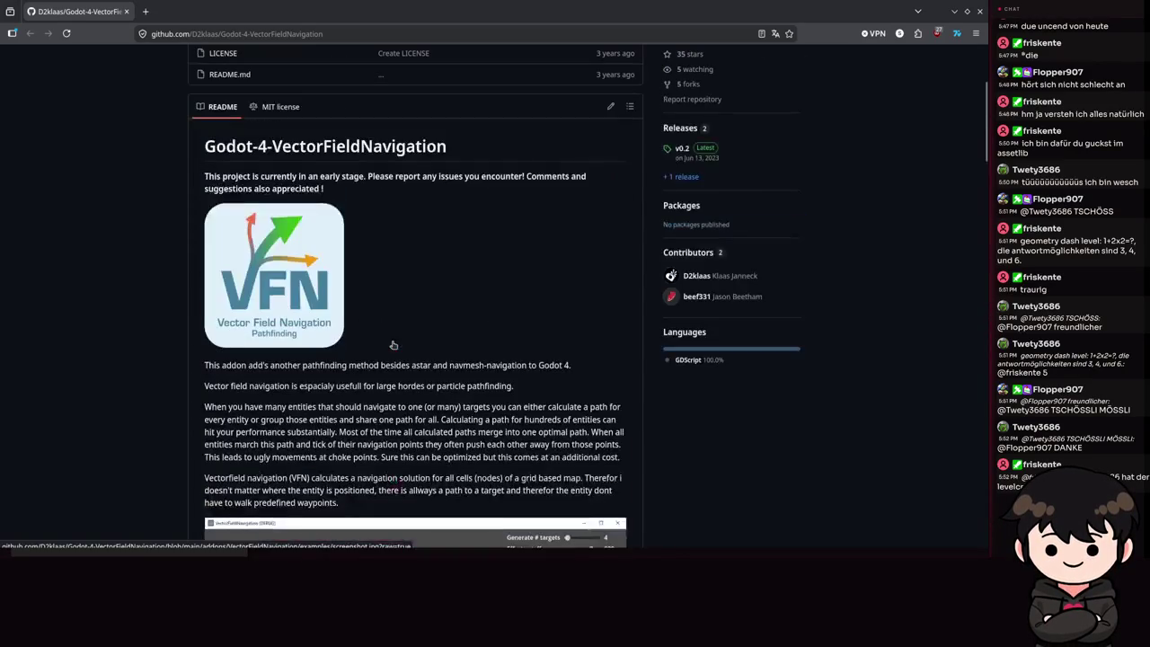
scroll(365, 365, up, 3)
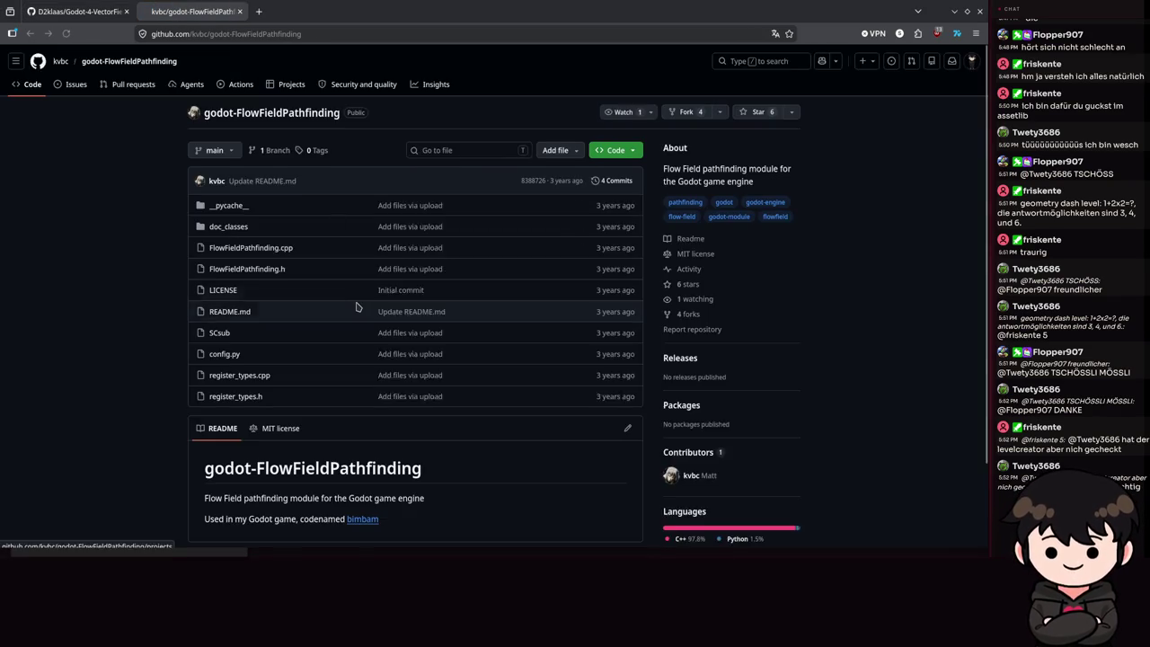
- Switch back to the D2klaas/Godot-4-VectorFieldNavigation browser tab
scroll(360, 306, down, 3)
scroll(377, 357, up, 2)
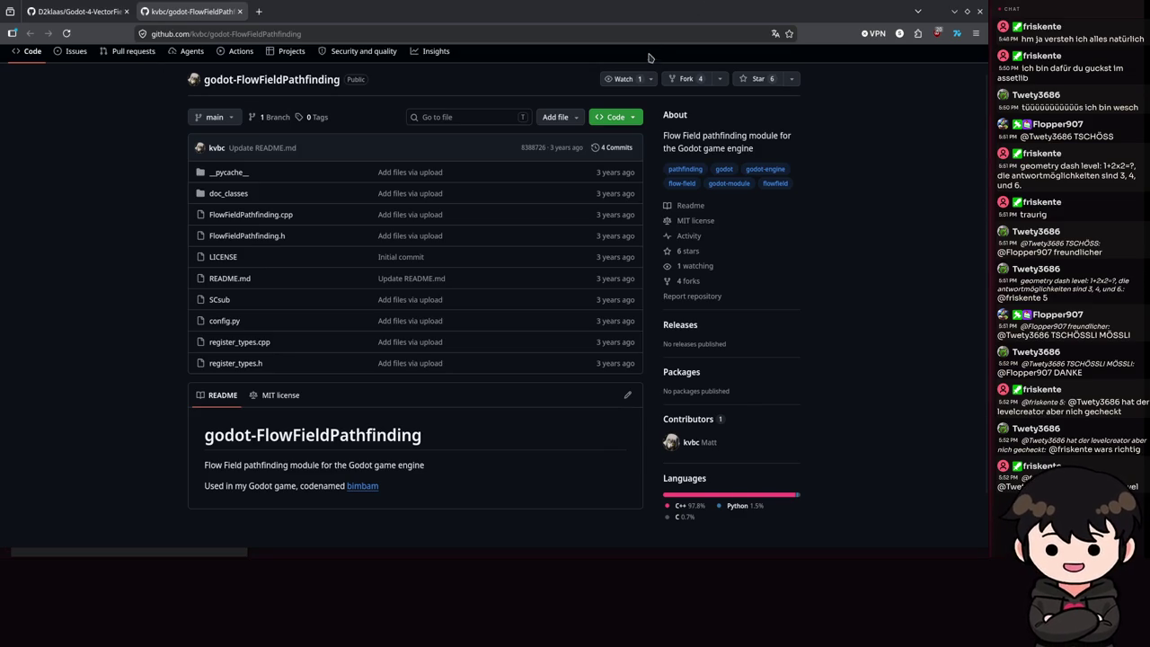
click(79, 11)
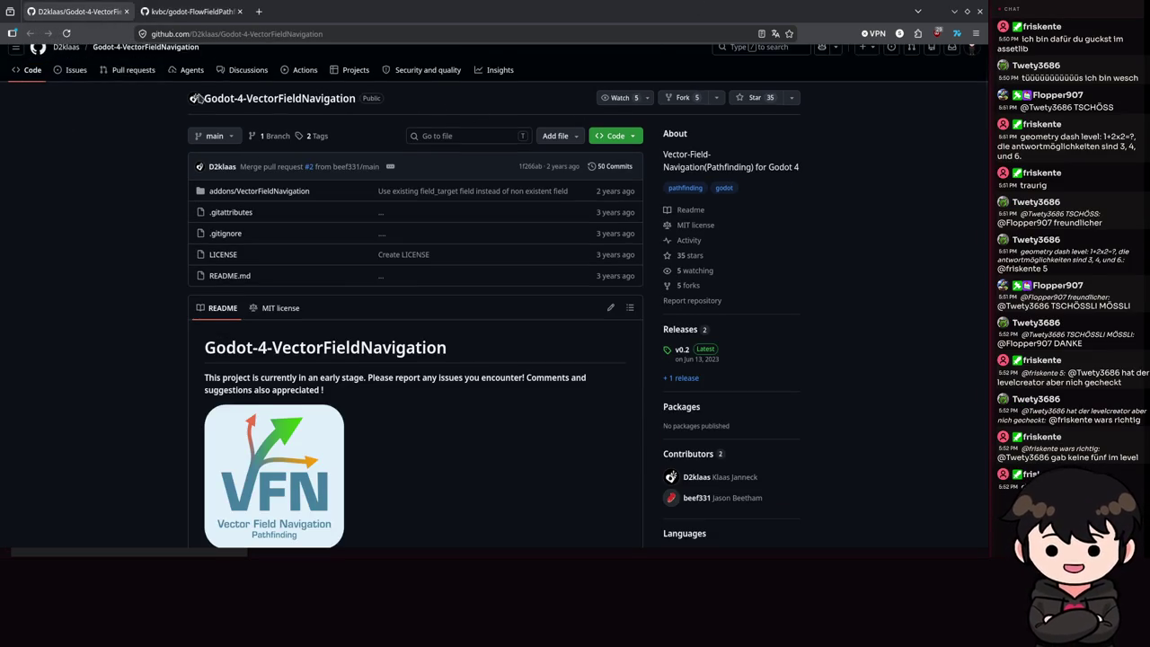
scroll(363, 325, down, 1)
scroll(520, 321, up, 3)
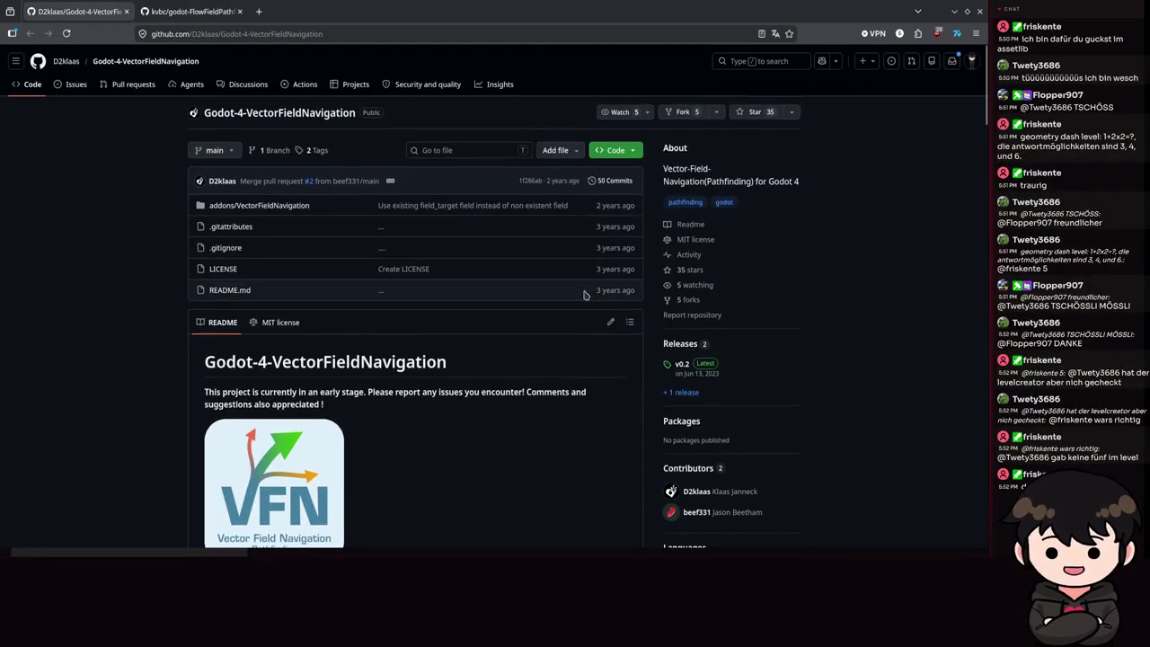
scroll(789, 320, down, 1)
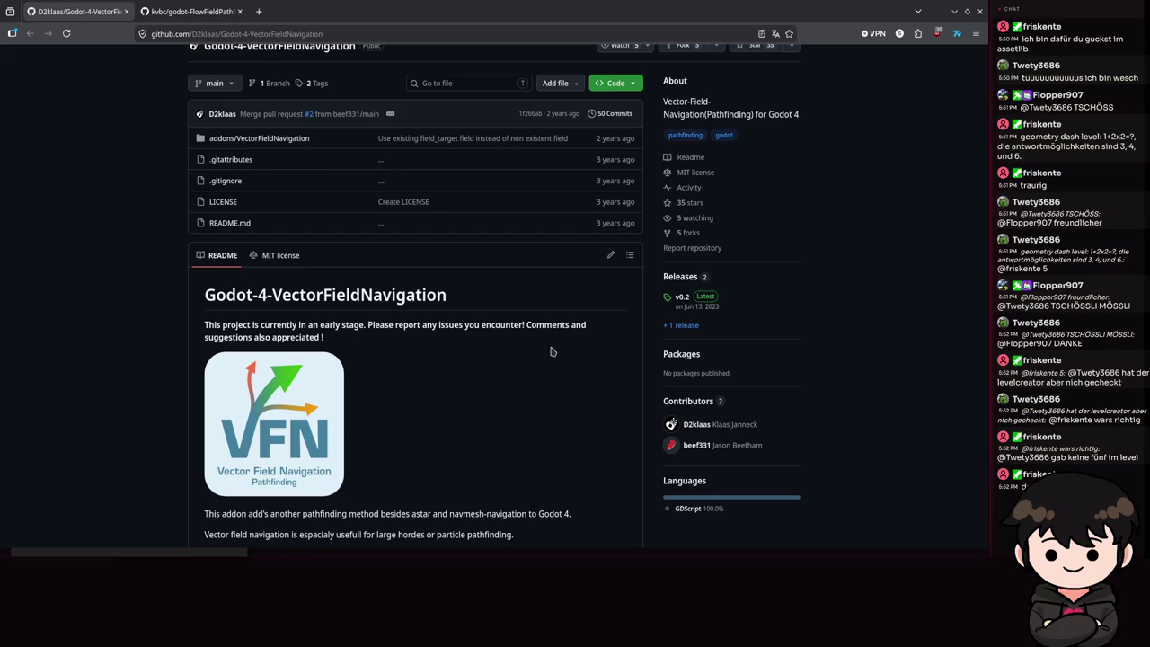
scroll(551, 352, down, 10)
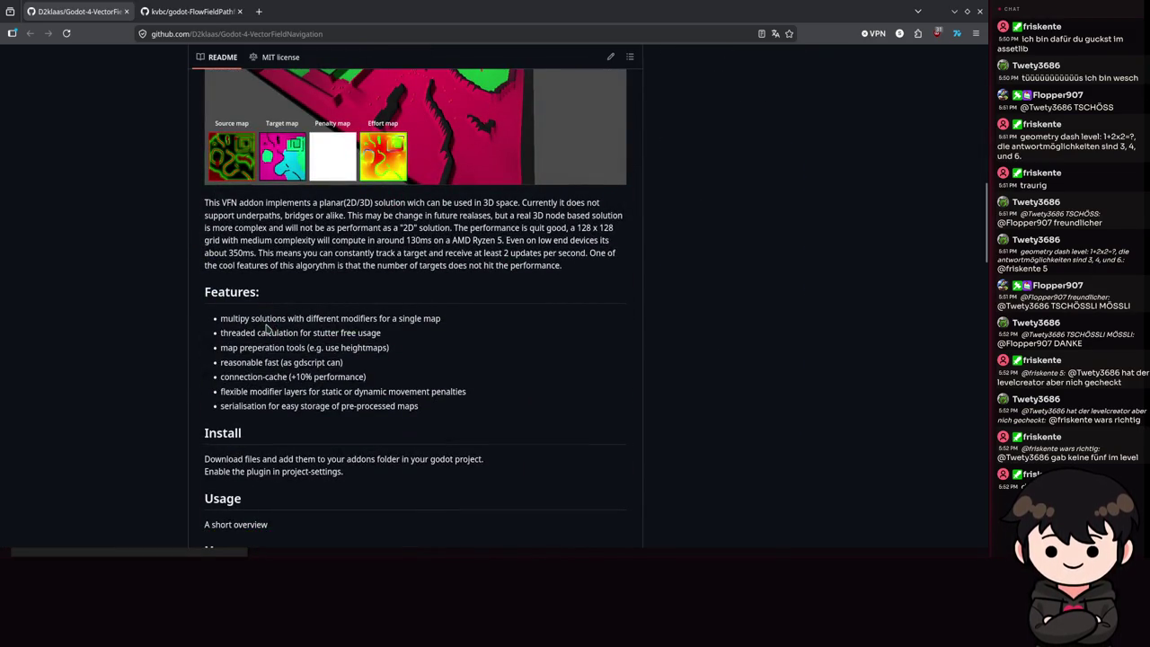
drag(266, 320, 359, 321)
click(355, 329)
mouse_move(240, 333)
mouse_down()
mouse_move(381, 335)
mouse_move(365, 347)
mouse_up()
scroll(351, 364, down, 3)
scroll(280, 340, down, 3)
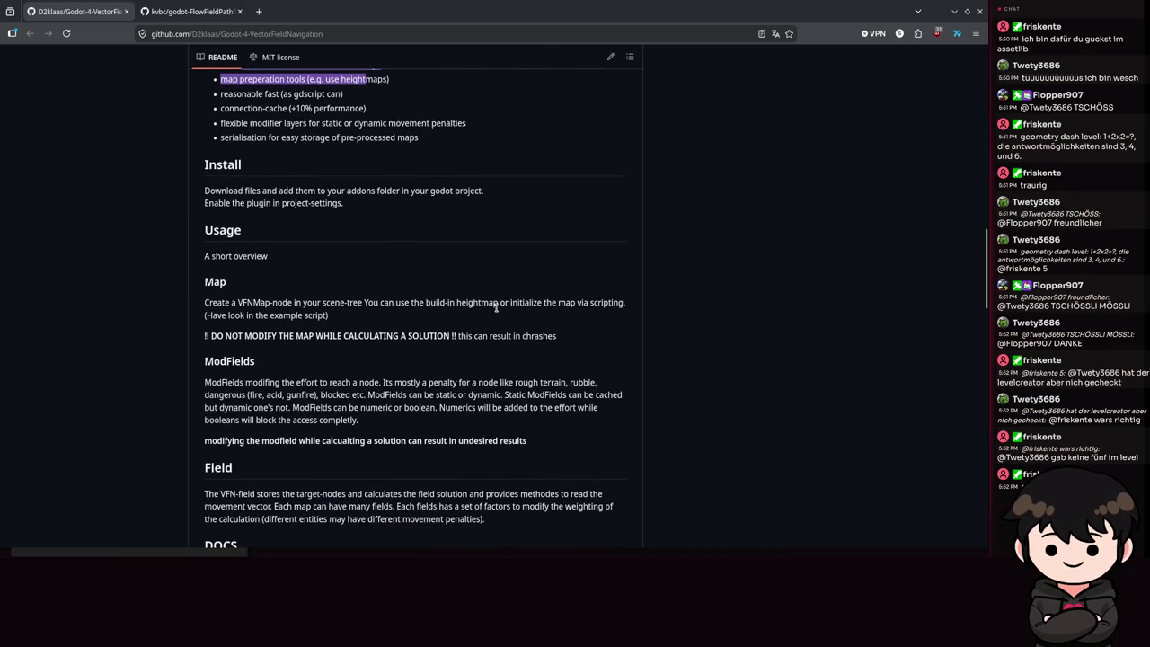
scroll(368, 333, down, 2)
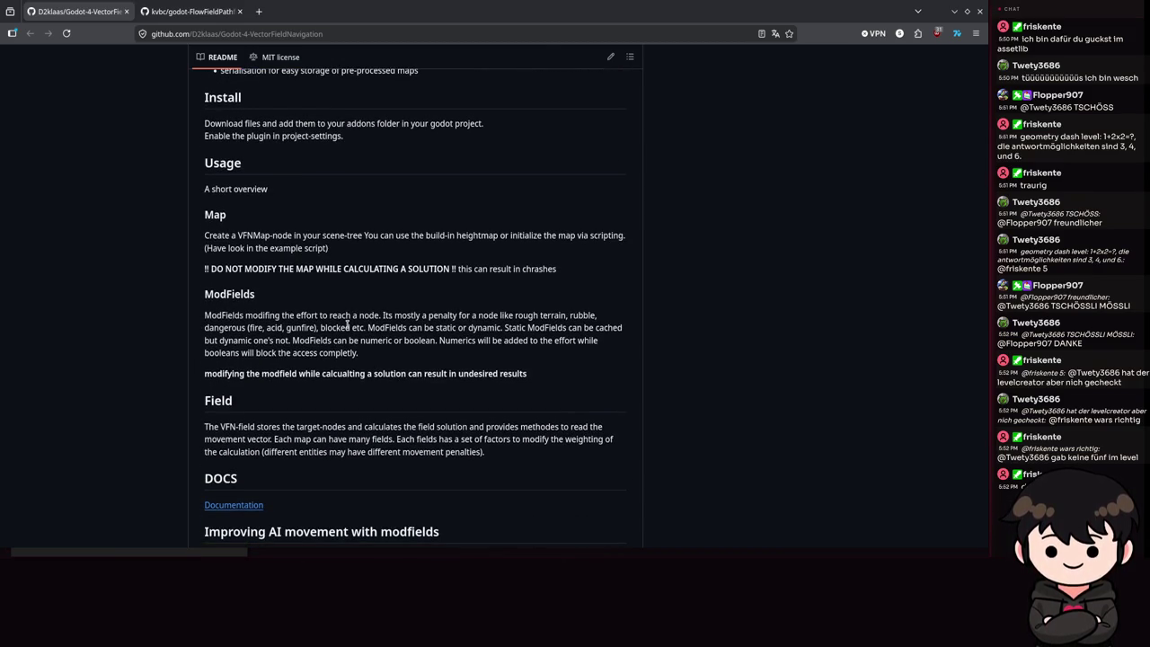
scroll(347, 326, down, 3)
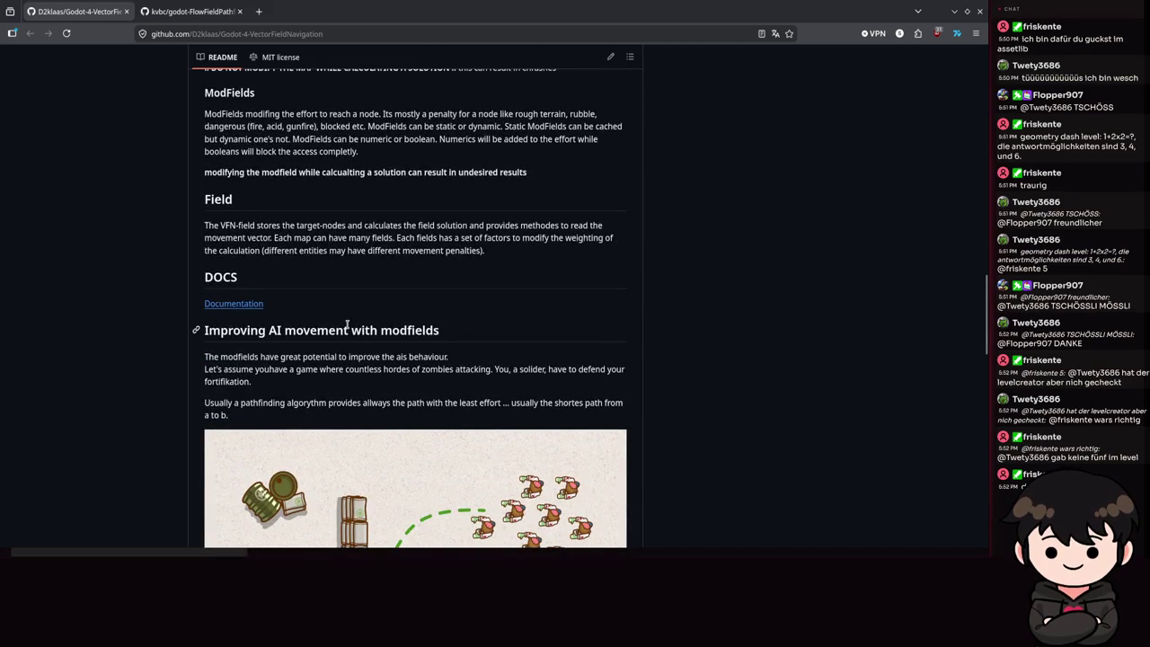
scroll(347, 325, down, 10)
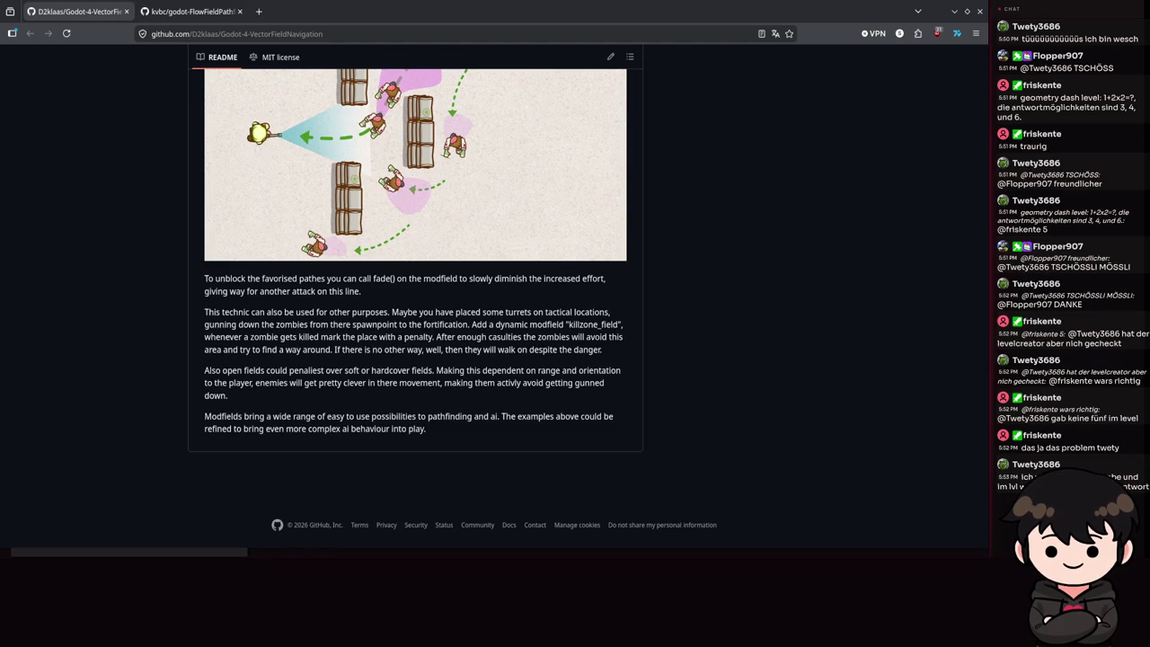
scroll(675, 329, up, 20)
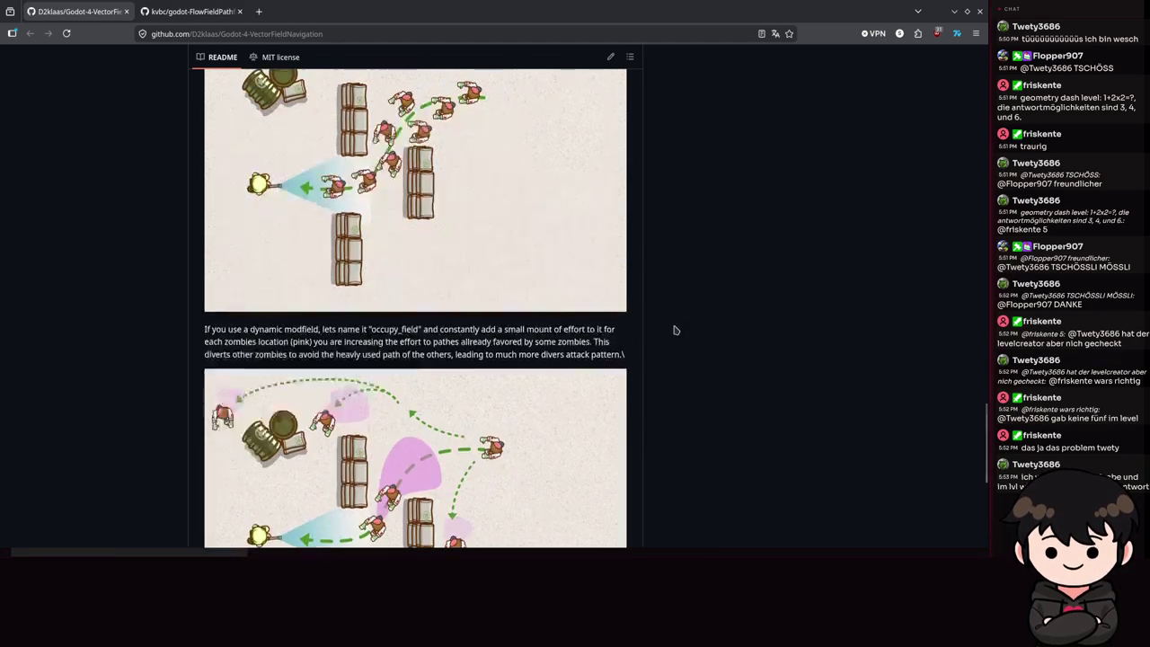
scroll(691, 221, up, 3)
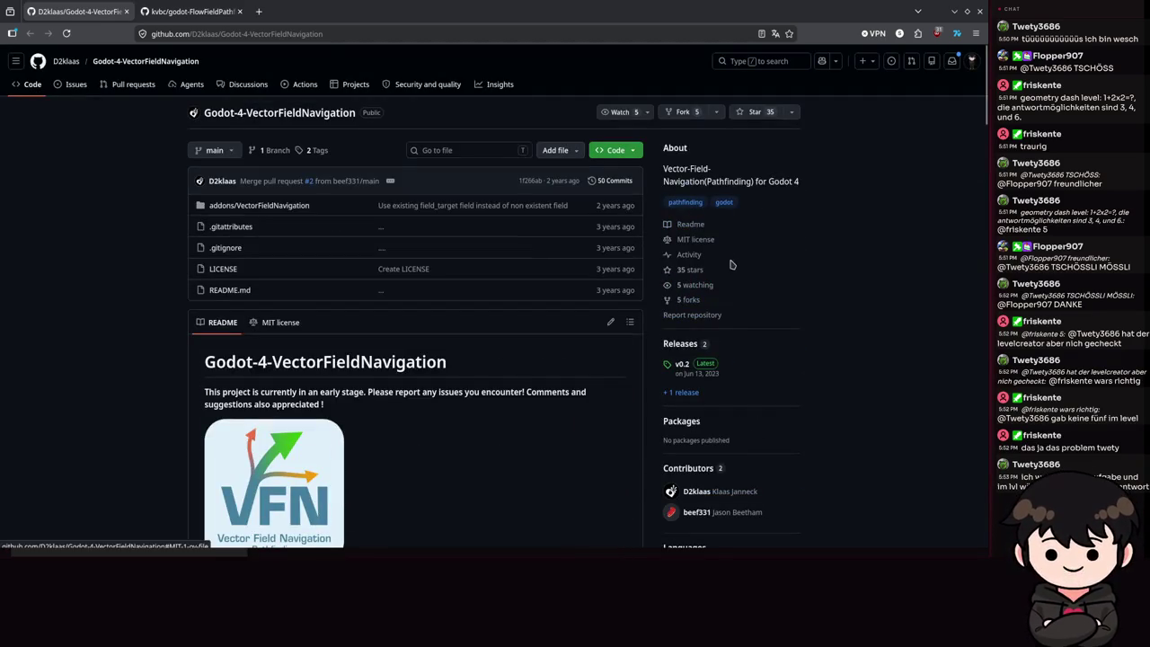
scroll(779, 334, down, 2)
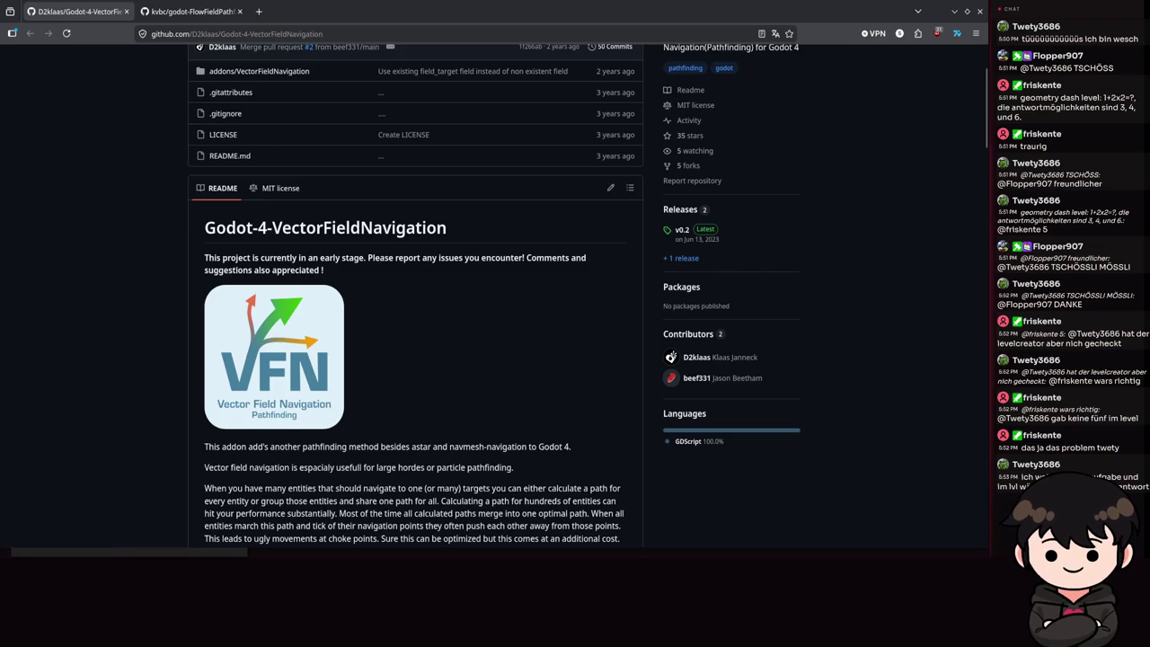
scroll(730, 324, up, 2)
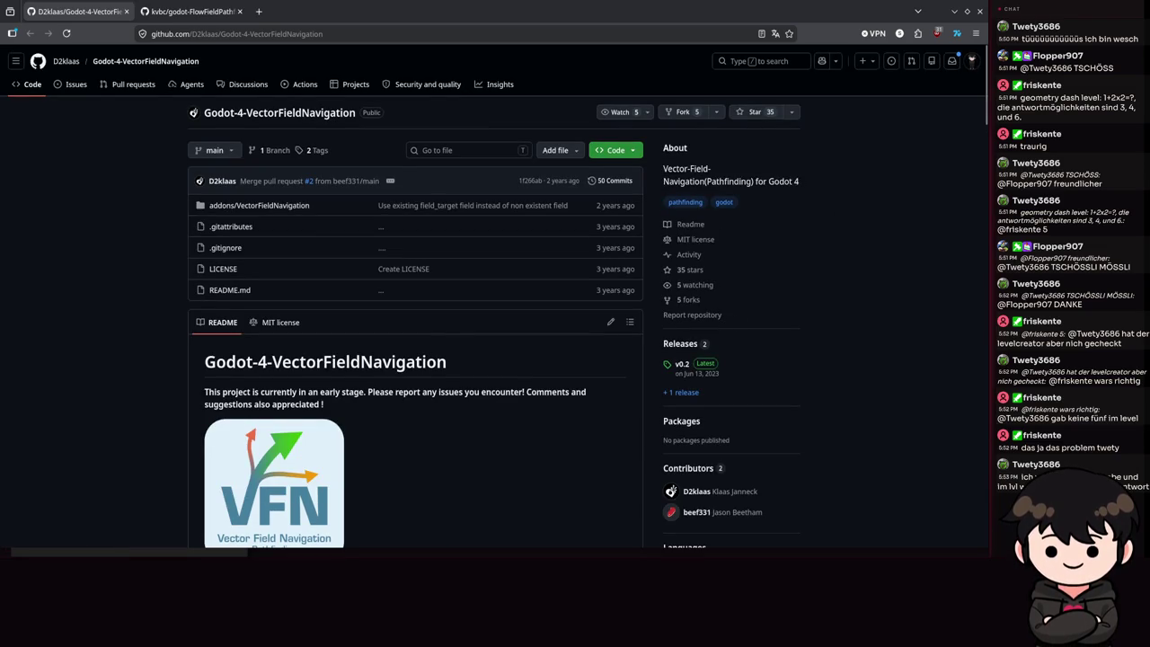
scroll(809, 229, down, 12)
scroll(809, 218, up, 5)
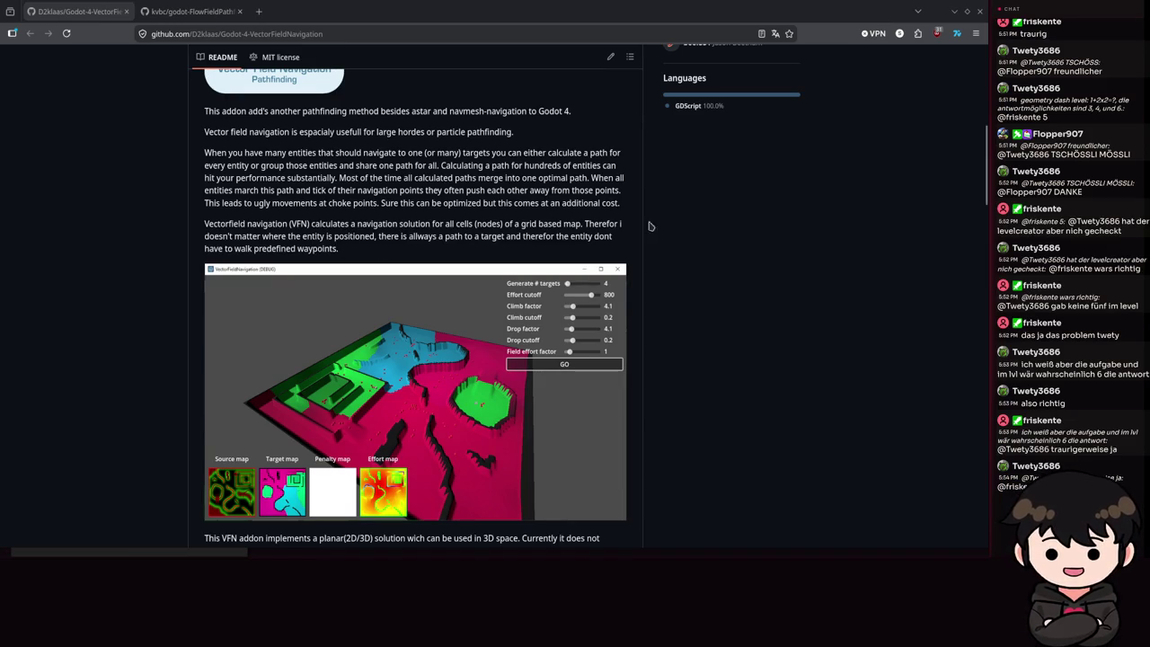
scroll(449, 316, down, 10)
scroll(449, 287, down, 10)
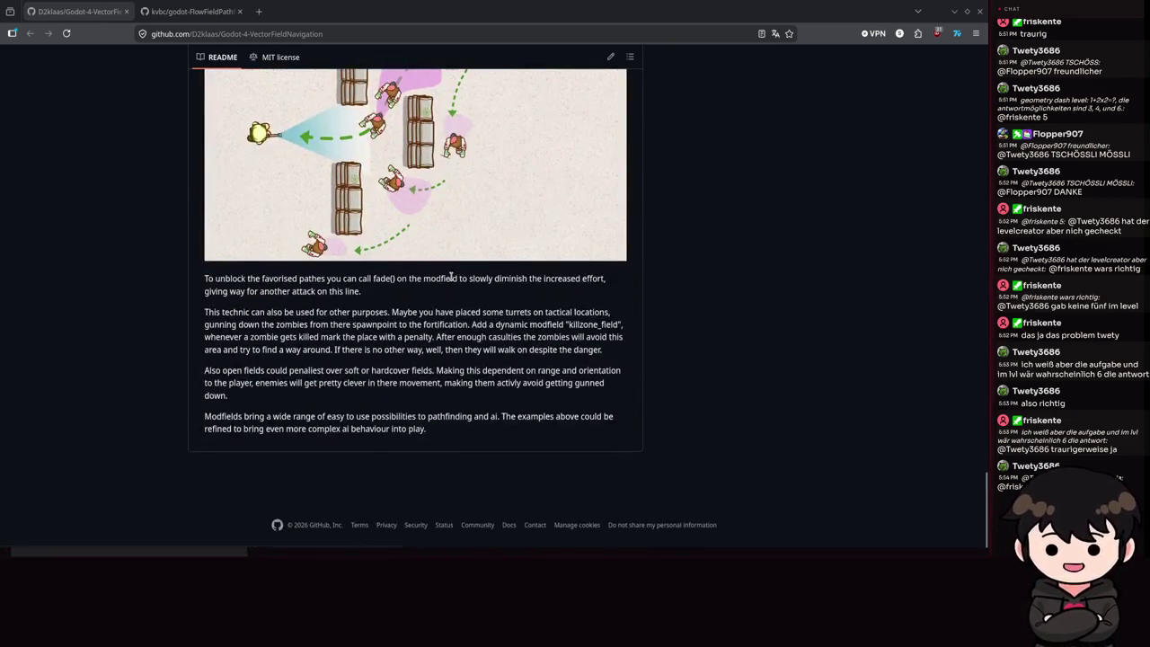
scroll(452, 276, up, 12)
scroll(809, 377, up, 15)
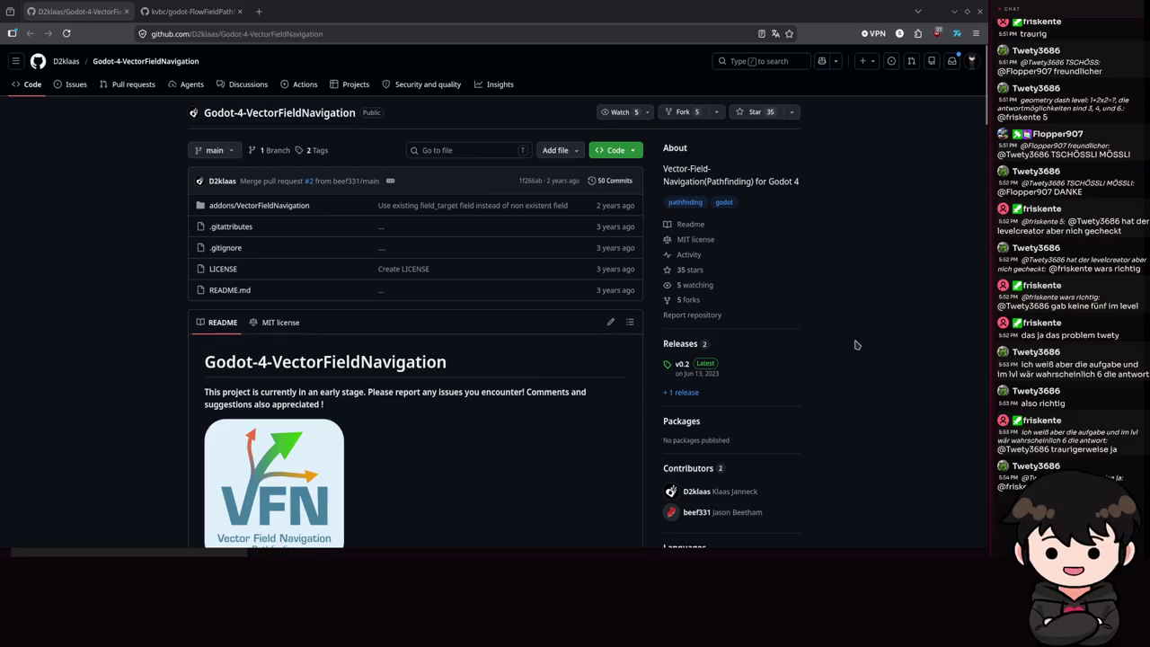
- View the MIT license, then return to the README's vector field addon description
click(281, 322)
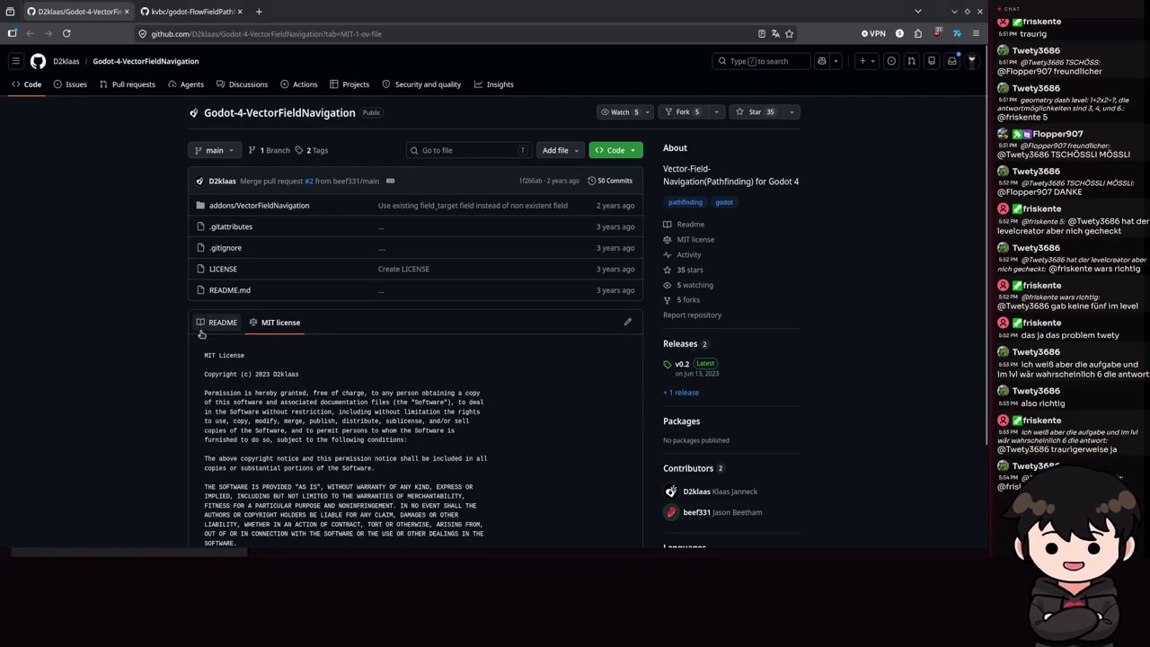
click(212, 325)
scroll(460, 270, down, 10)
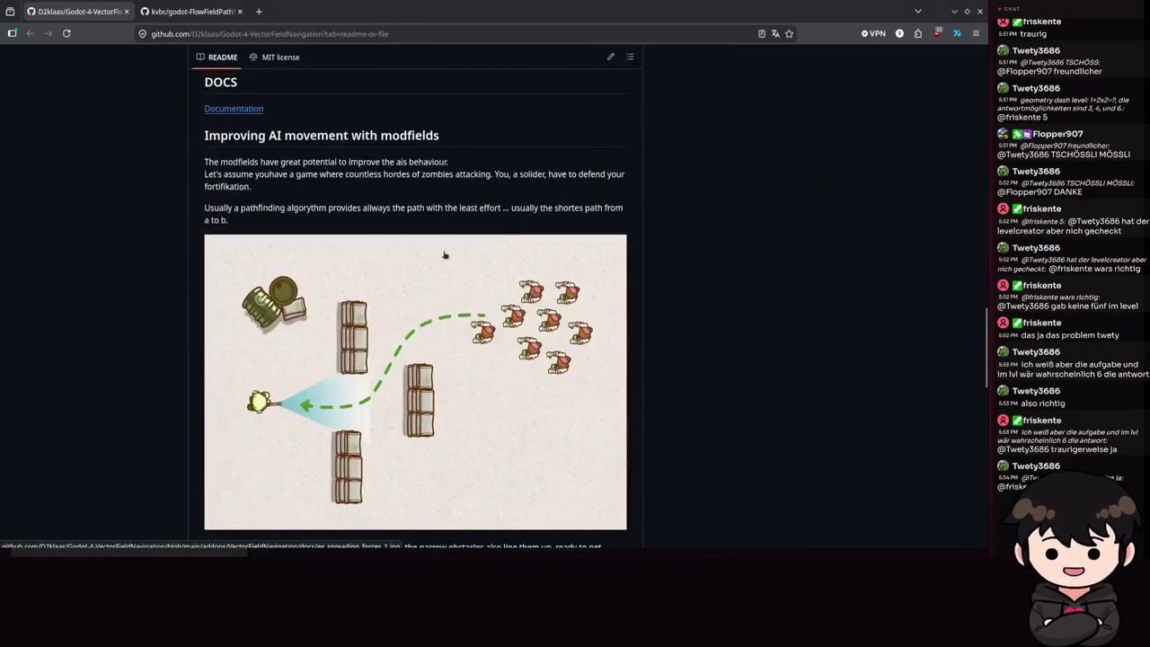
scroll(460, 270, up, 3)
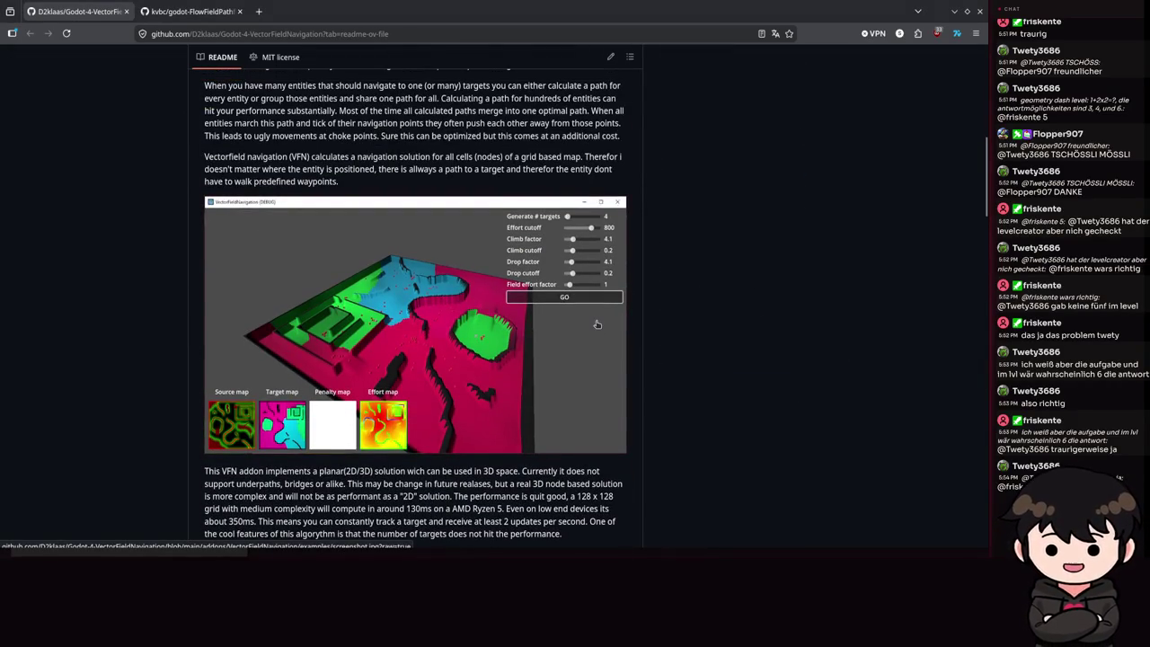
mouse_move(436, 311)
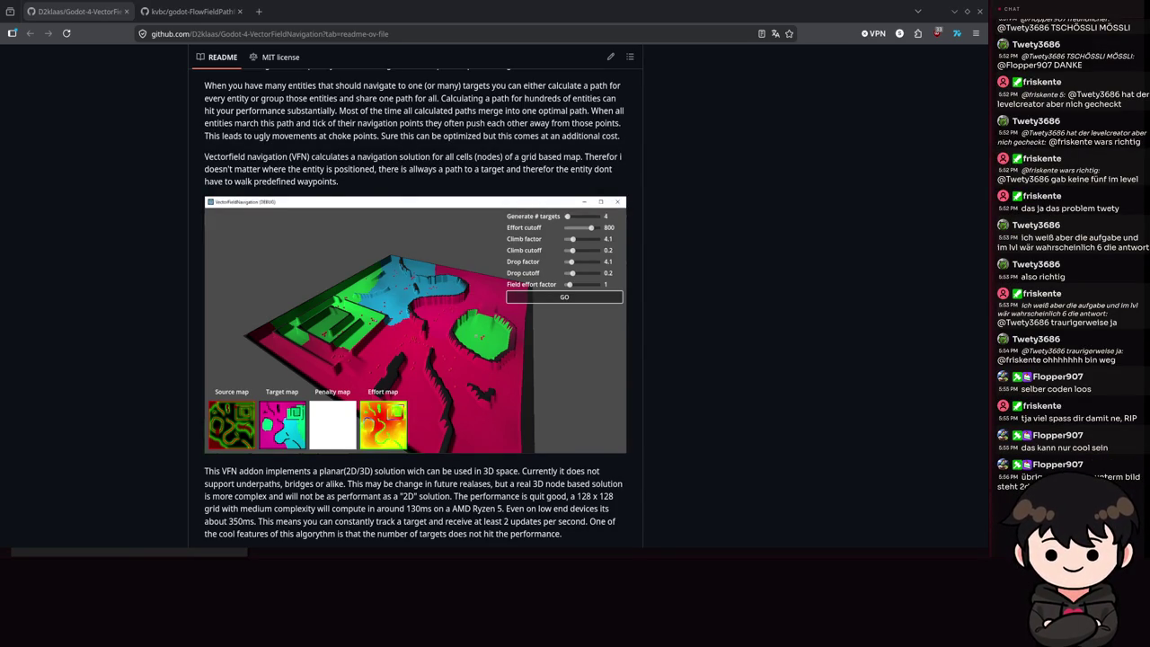
scroll(289, 413, down, 1)
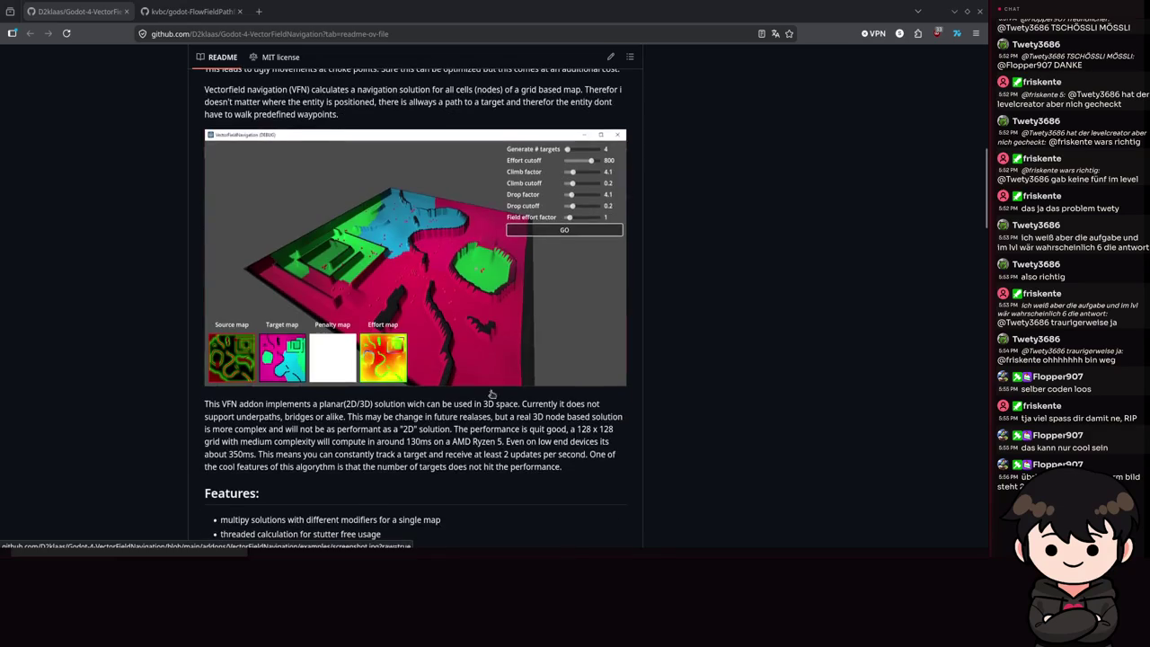
- Highlight the README phrases on the planar 2D/3D solution, '3D space', and the underpaths limitation
mouse_move(292, 413)
mouse_down()
mouse_move(386, 403)
mouse_move(204, 404)
mouse_up()
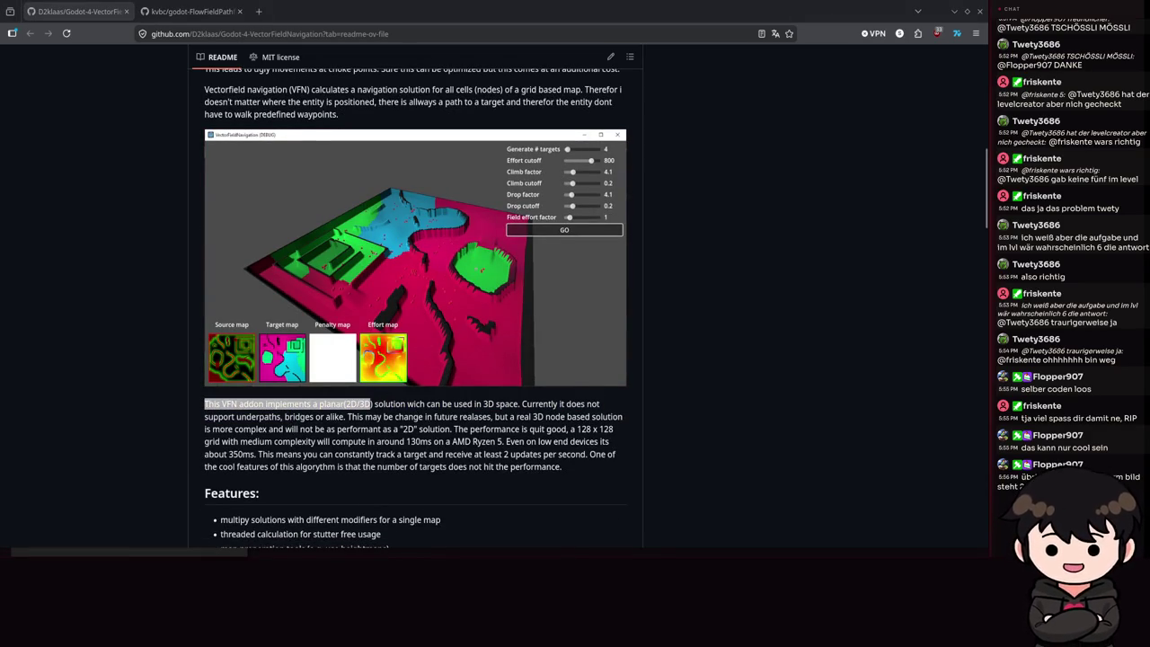
click(315, 408)
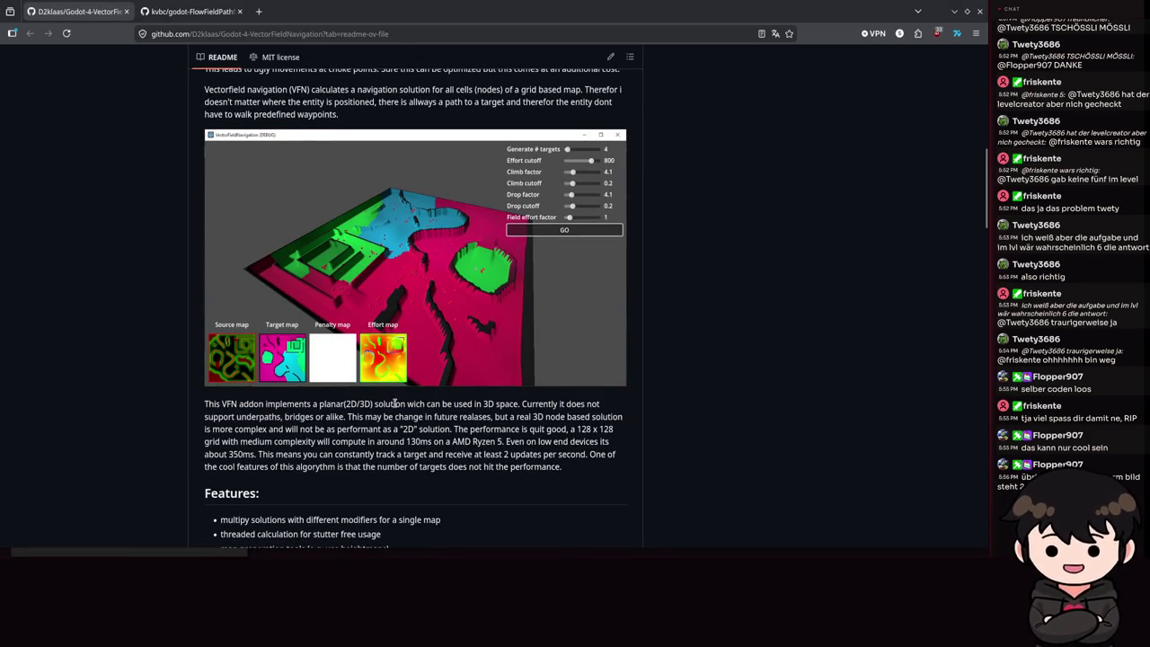
drag(407, 406, 518, 404)
click(482, 404)
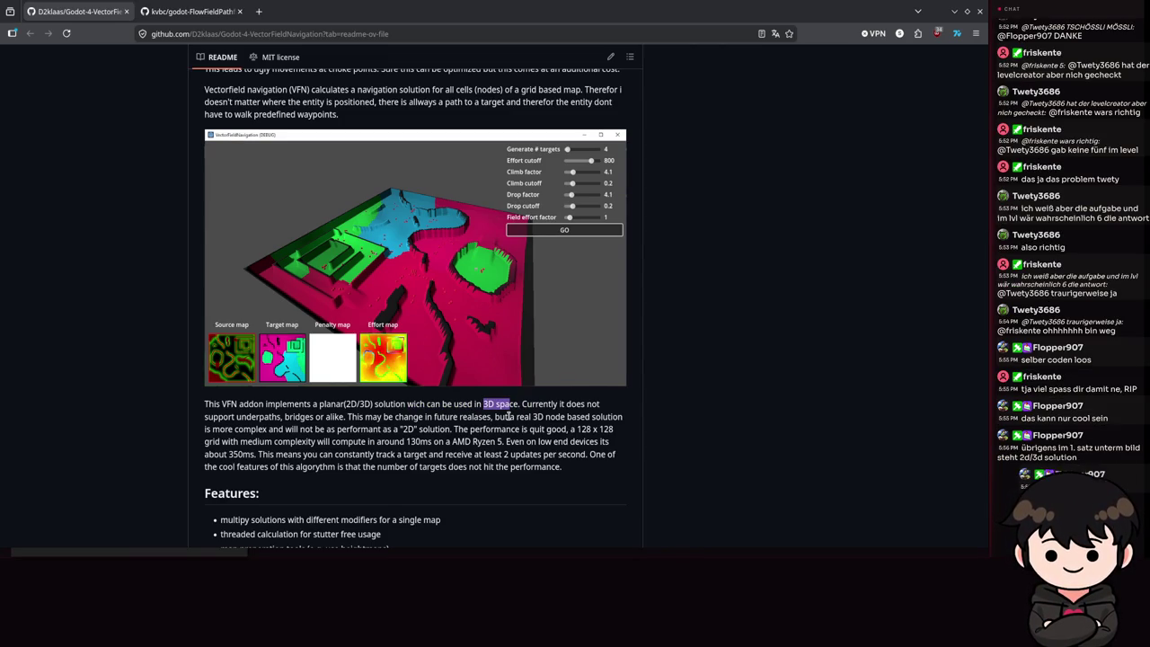
mouse_move(236, 416)
mouse_down()
mouse_move(460, 405)
mouse_move(420, 417)
mouse_move(597, 419)
mouse_move(215, 444)
mouse_move(289, 430)
mouse_move(627, 436)
mouse_move(184, 468)
mouse_move(413, 441)
mouse_move(572, 454)
mouse_move(584, 441)
mouse_move(585, 454)
mouse_up()
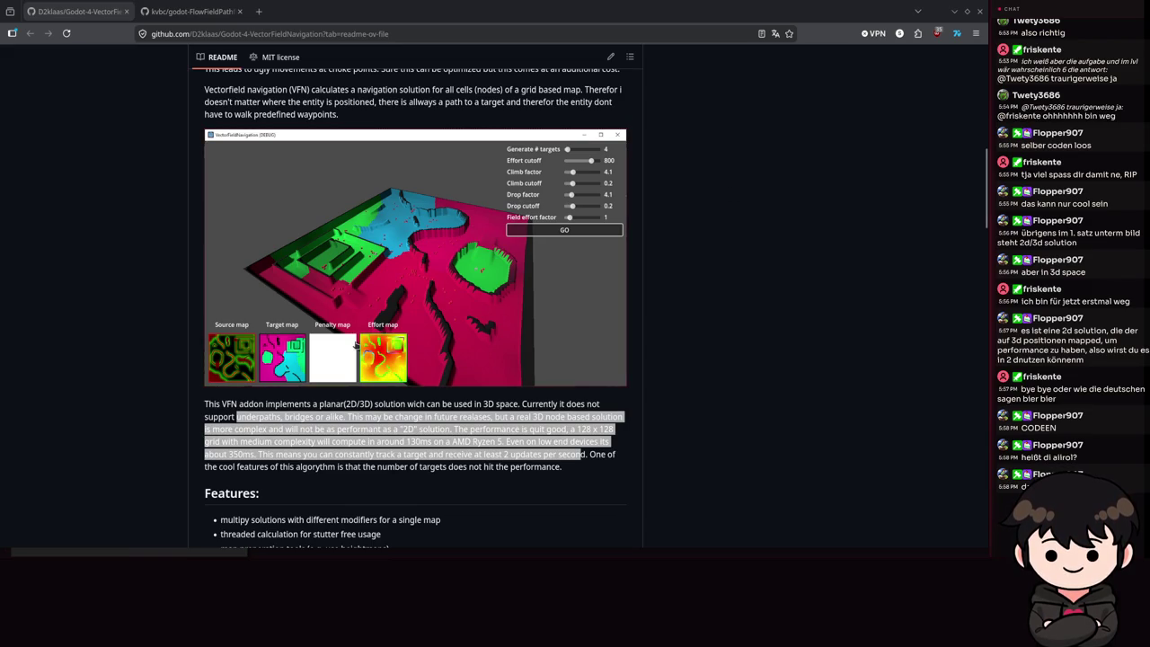
- Enlarge the addon's demo screenshot, then close it
click(357, 331)
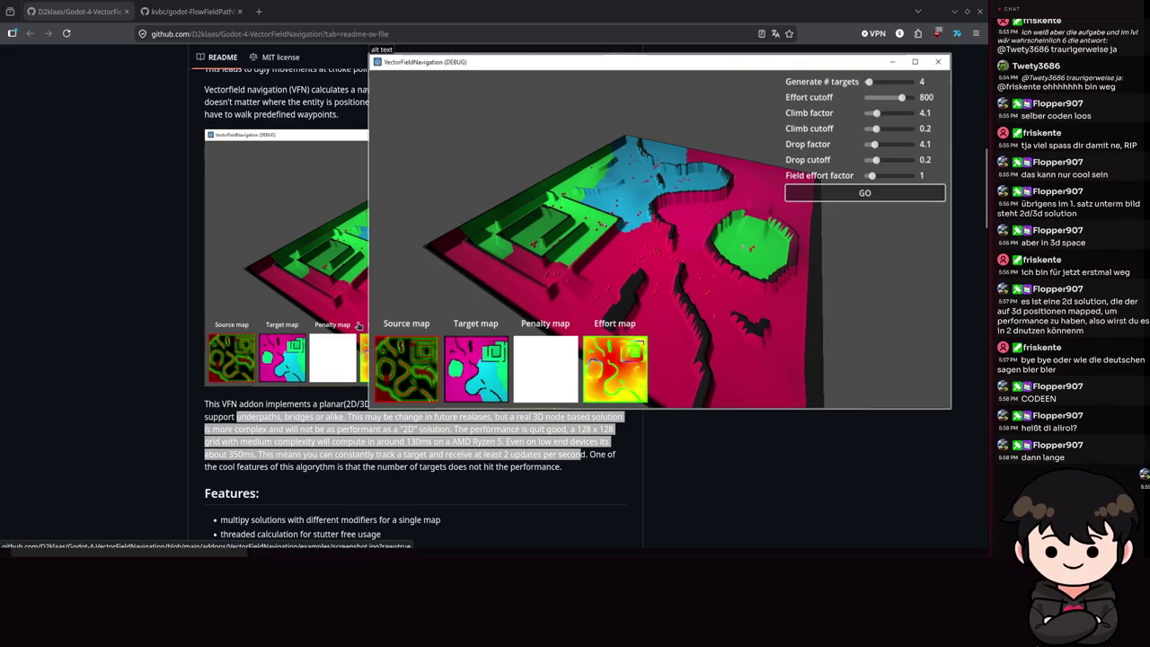
click(359, 326)
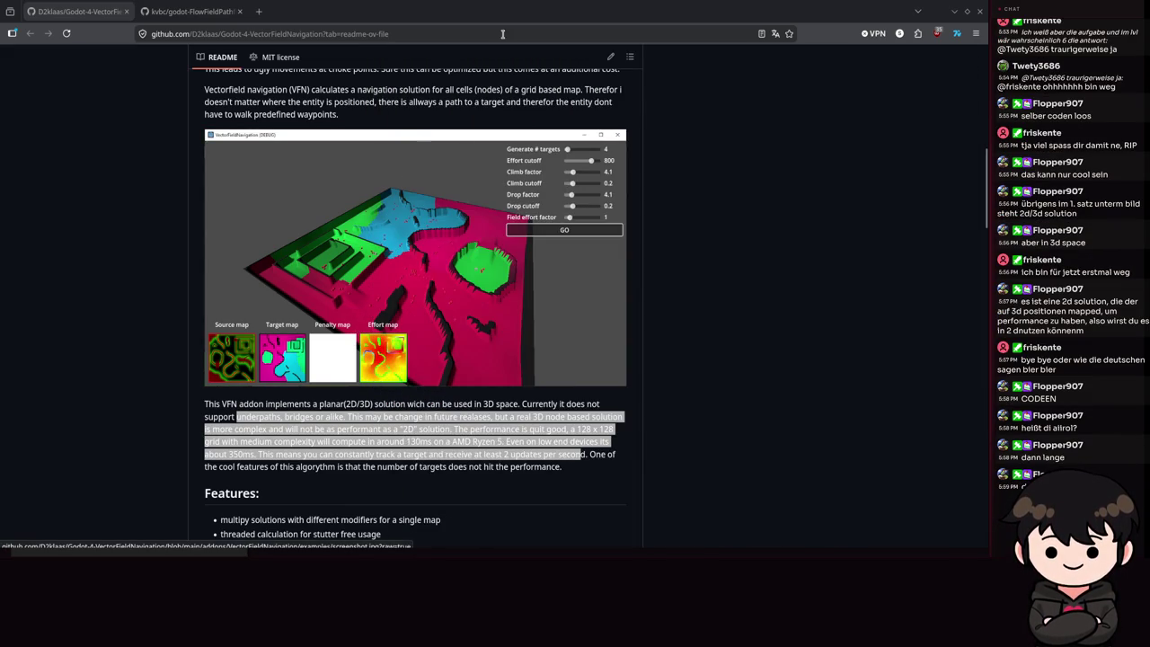
scroll(701, 208, down, 3)
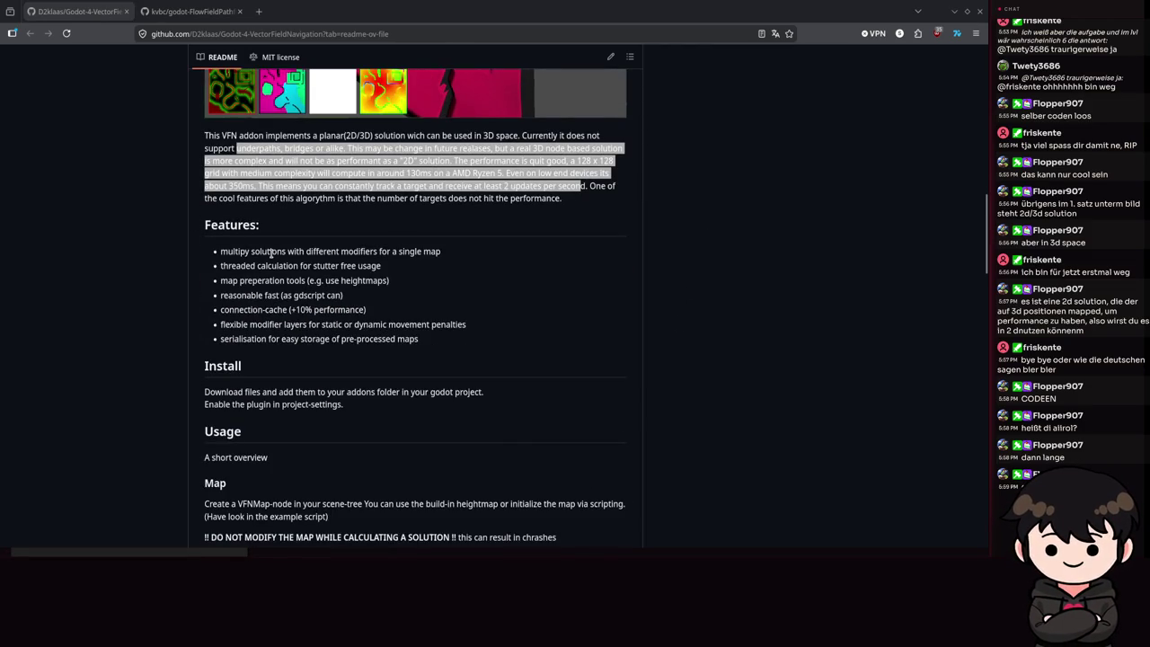
- Select the Features list with its heading, then scroll back to the repository's top
click(416, 301)
drag(439, 342, 213, 255)
click(430, 306)
drag(481, 359, 182, 231)
scroll(632, 301, up, 10)
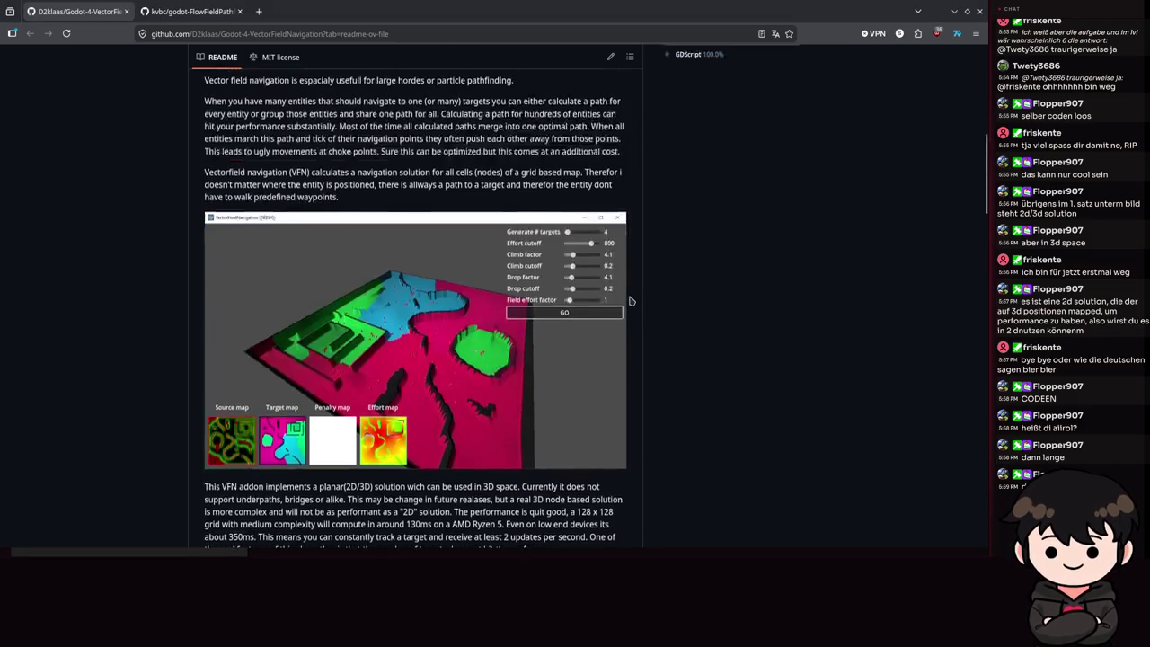
scroll(764, 337, up, 3)
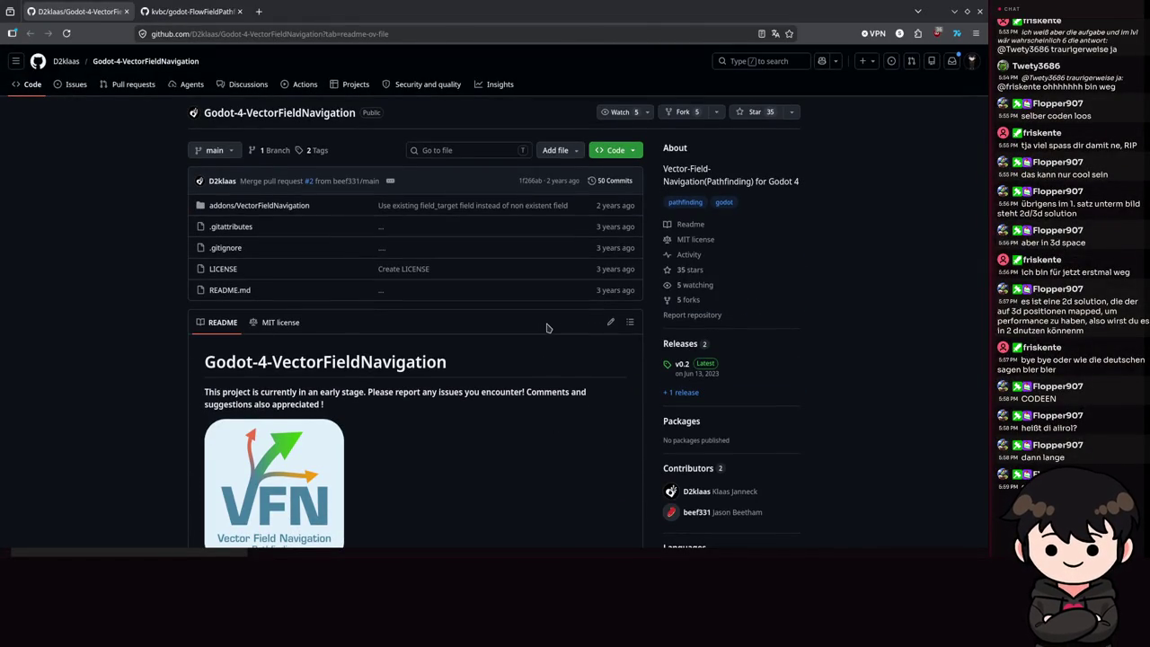
scroll(552, 323, down, 6)
scroll(540, 333, down, 15)
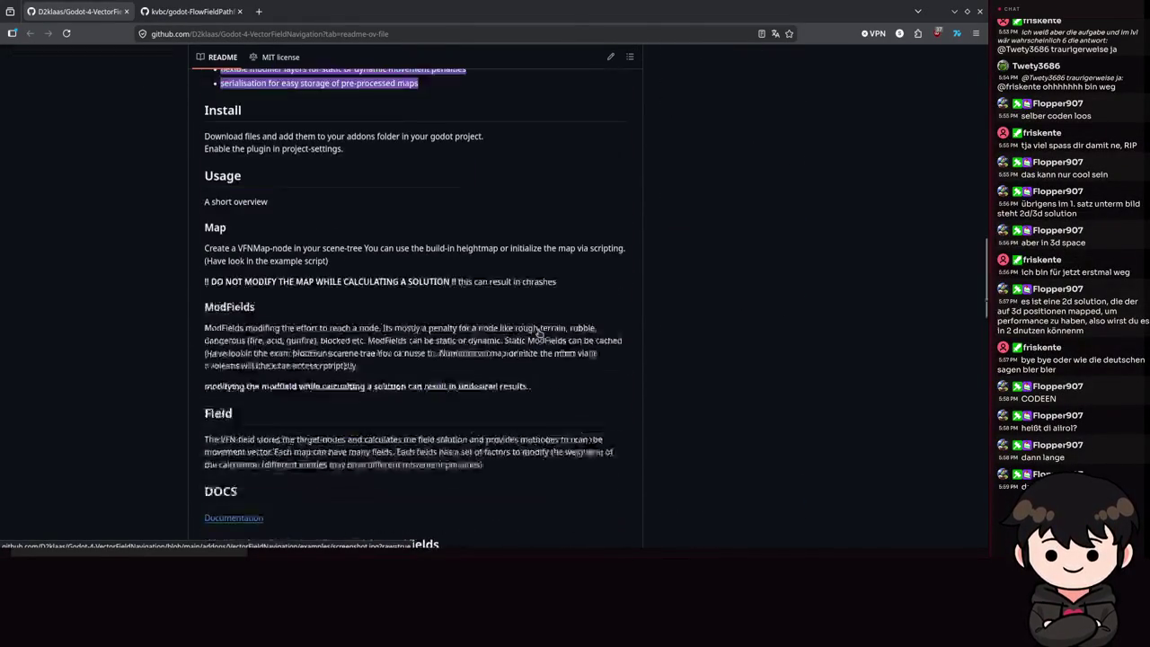
scroll(539, 334, down, 8)
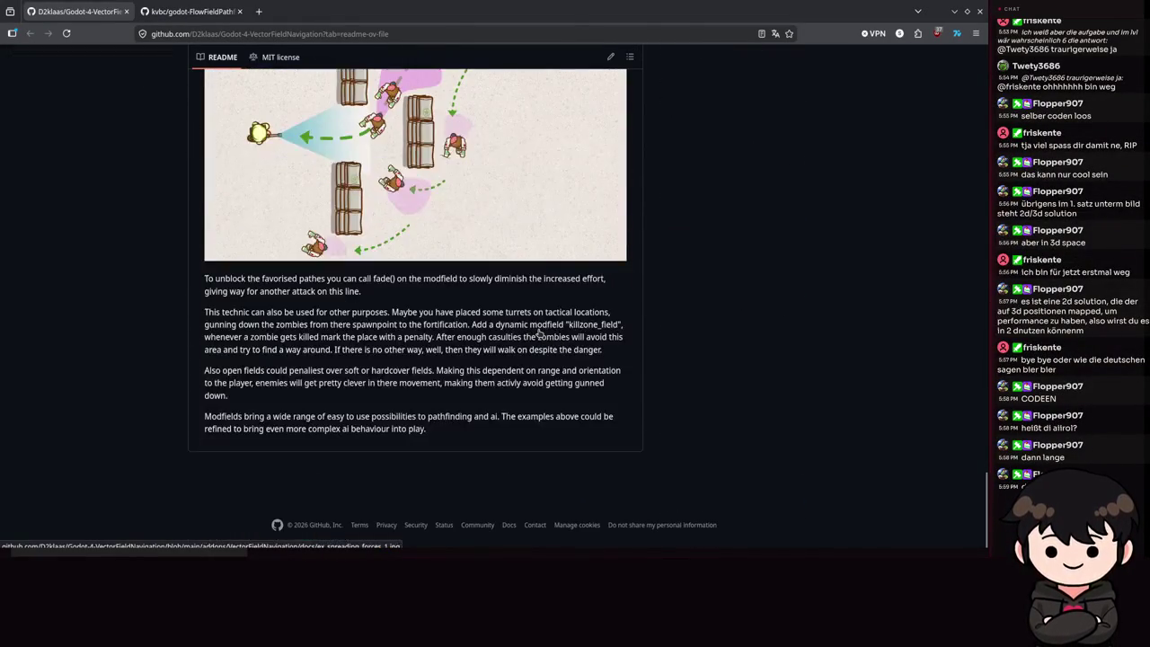
scroll(538, 329, up, 3)
scroll(538, 328, up, 3)
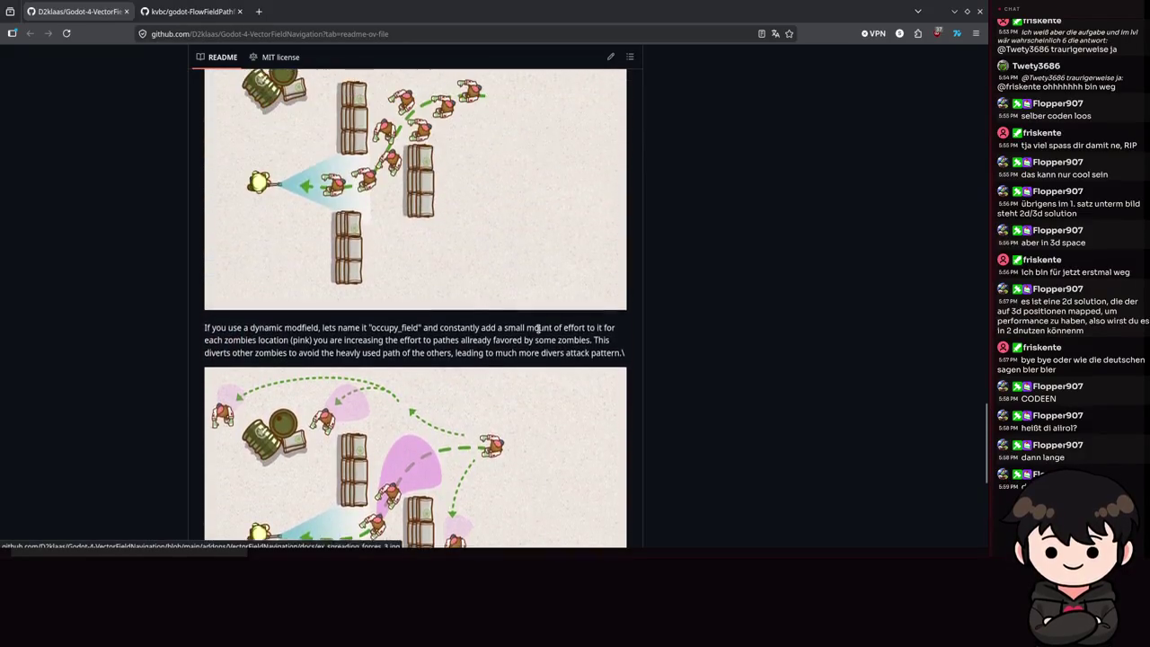
scroll(539, 333, up, 4)
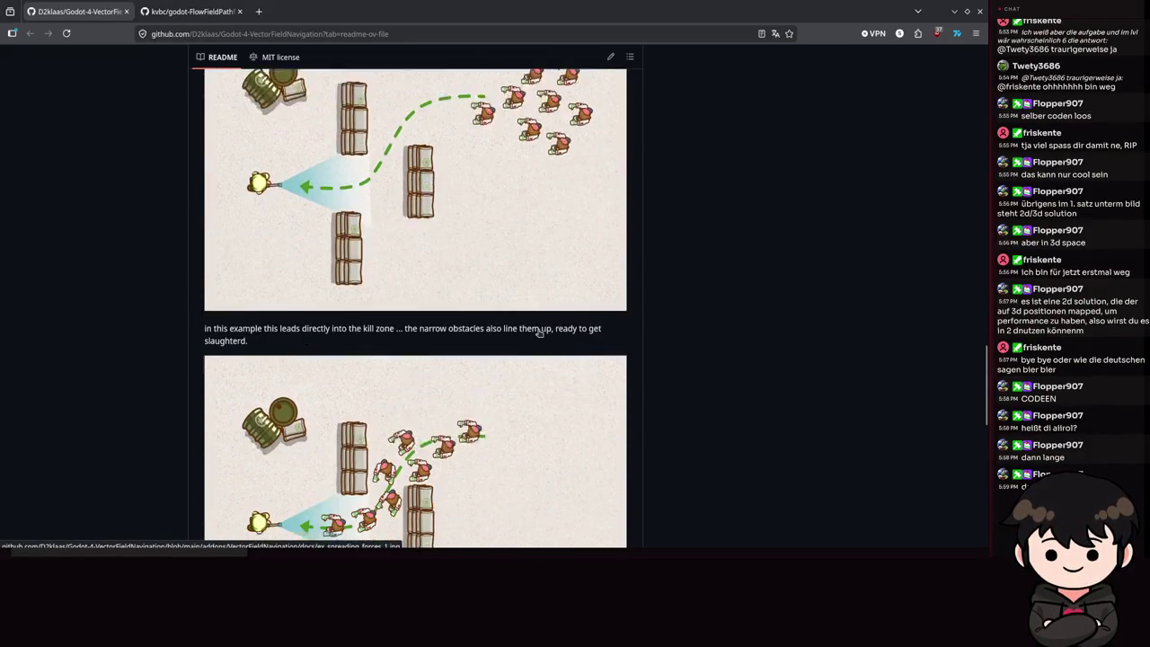
scroll(539, 334, down, 2)
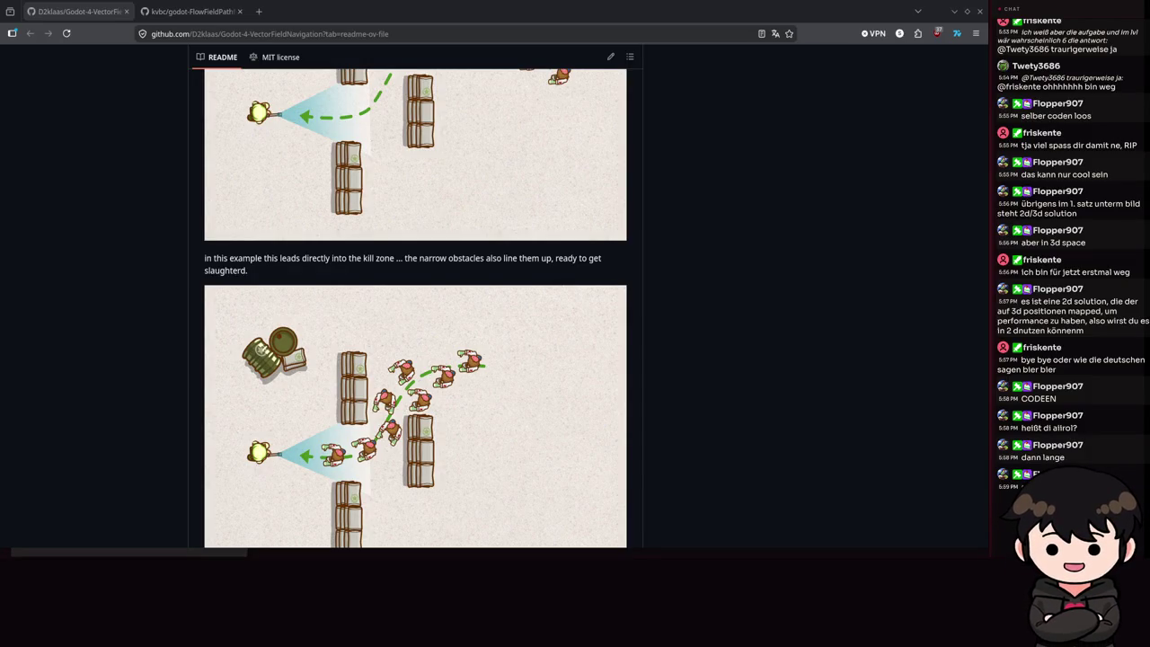
scroll(914, 256, up, 10)
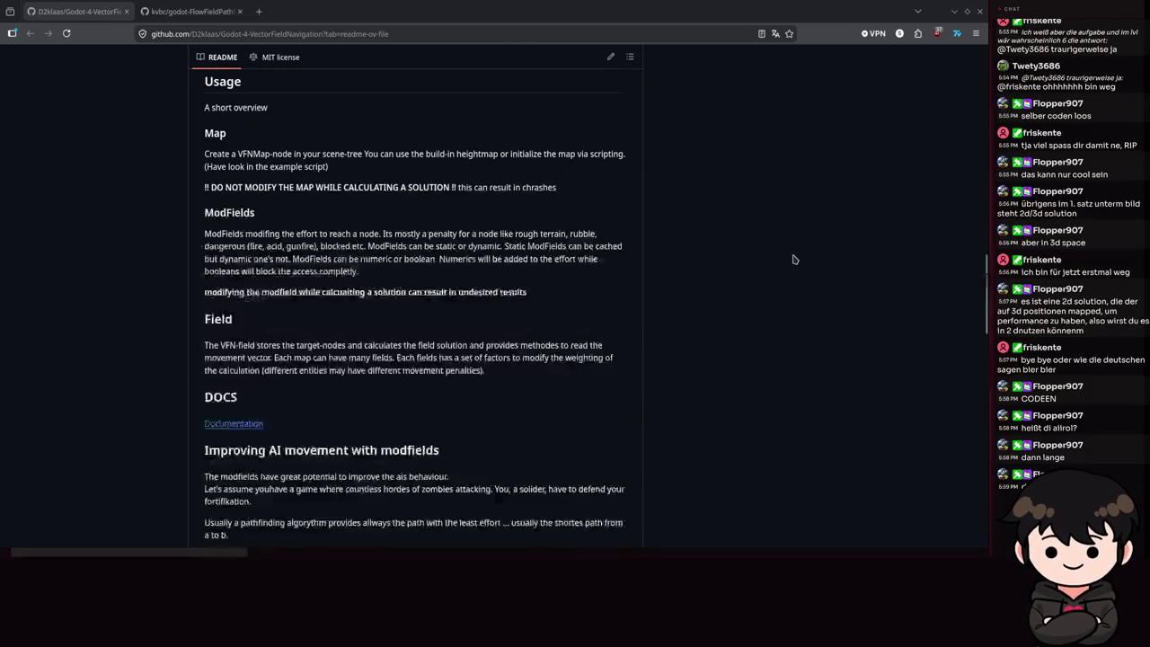
scroll(791, 256, up, 5)
scroll(701, 224, up, 5)
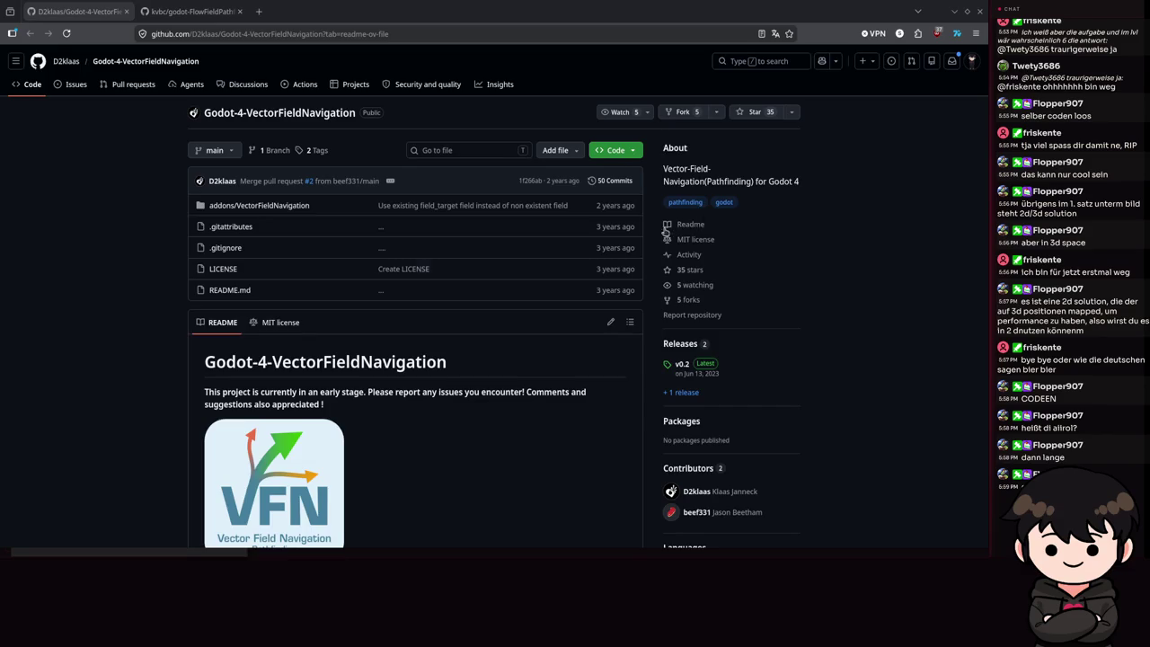
scroll(328, 413, down, 5)
scroll(369, 337, up, 5)
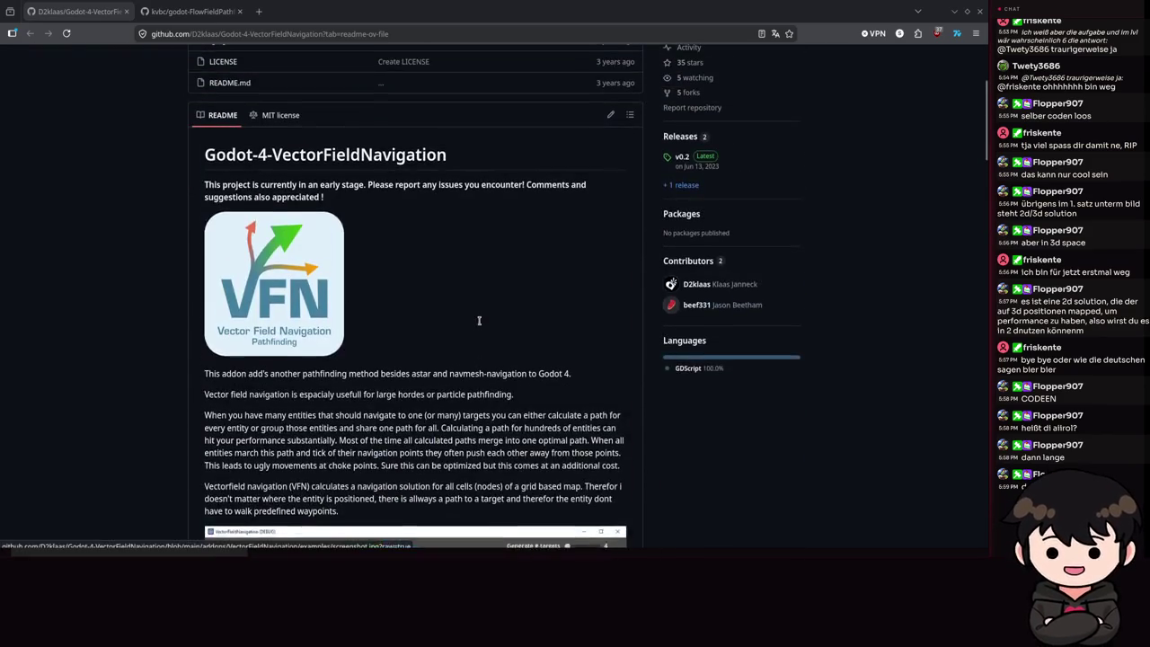
- Filter the VectorFieldNavigation search to its 10 GDScript files, checking the pull request results along the way
click(698, 374)
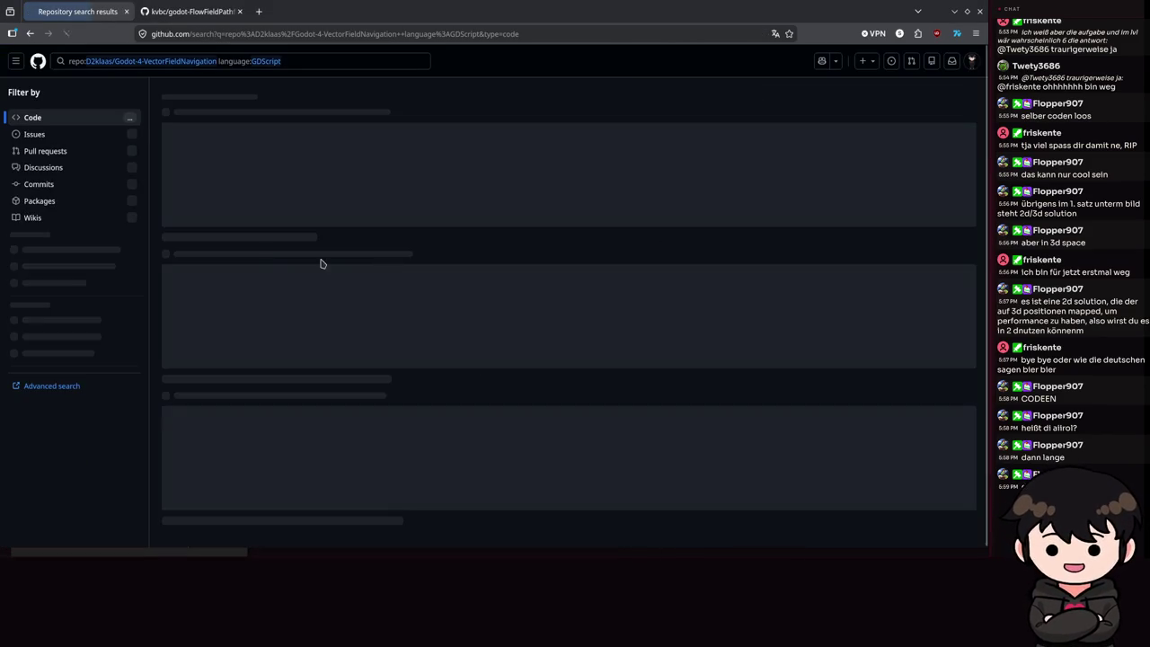
scroll(292, 349, down, 4)
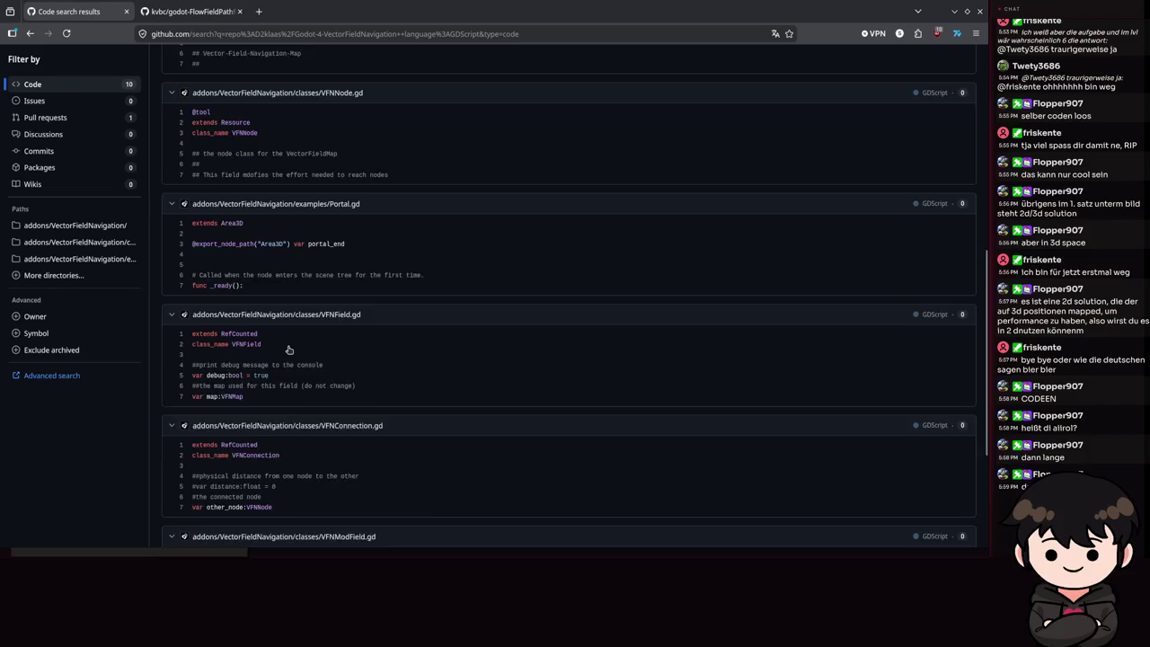
click(51, 116)
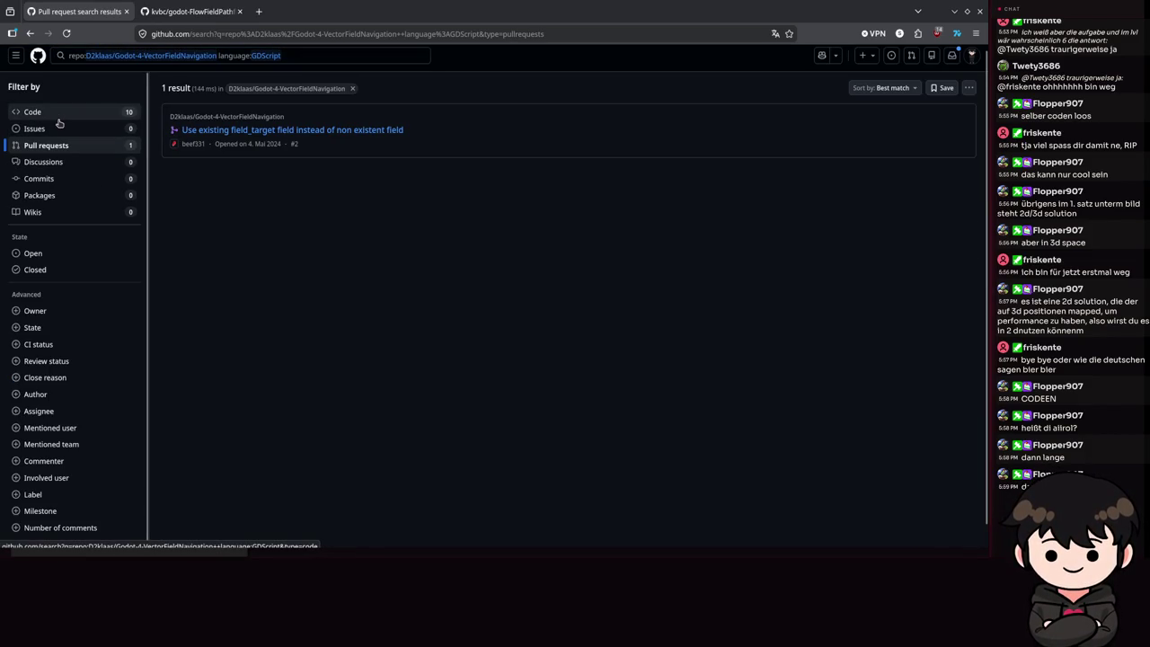
click(118, 116)
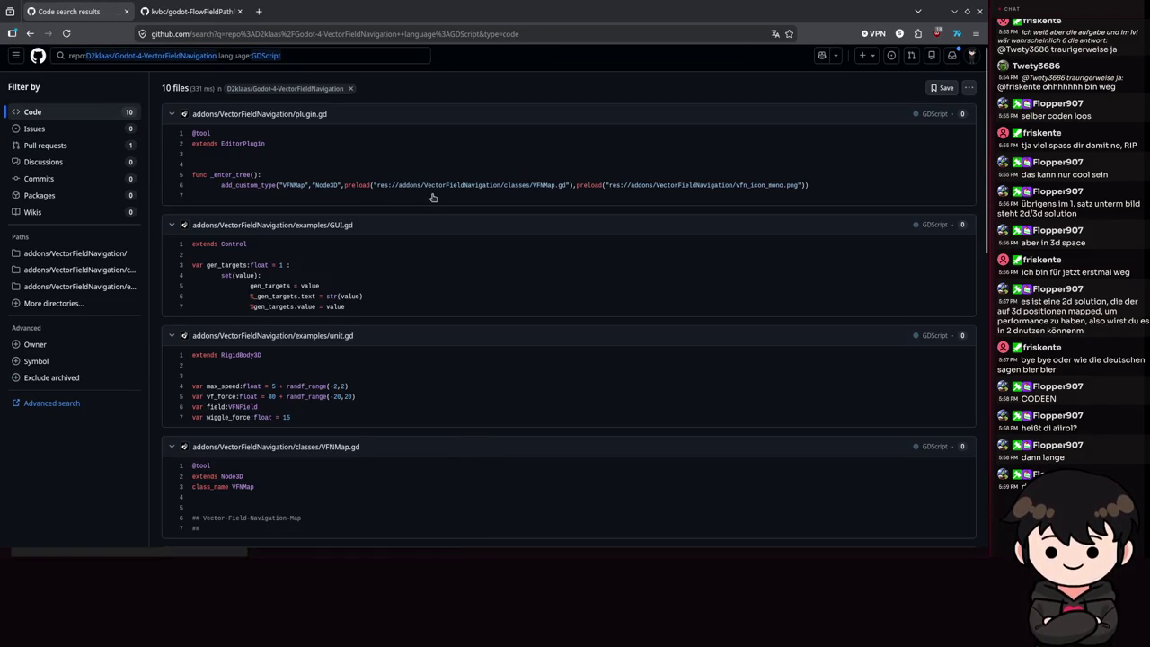
scroll(432, 197, down, 10)
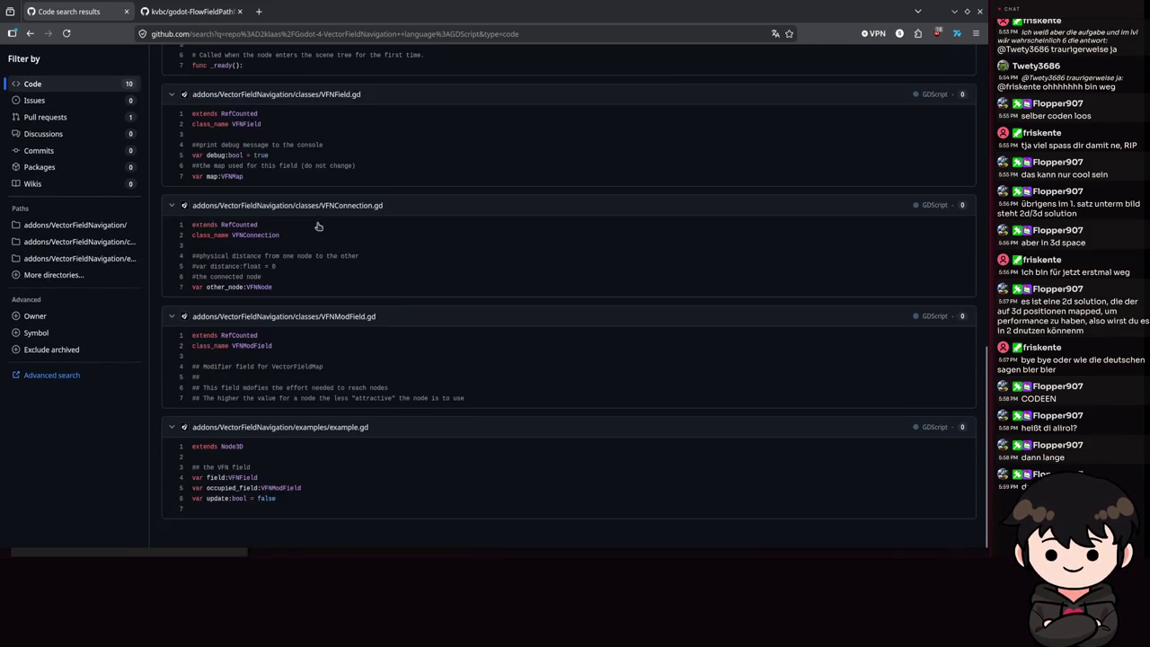
scroll(318, 226, up, 1)
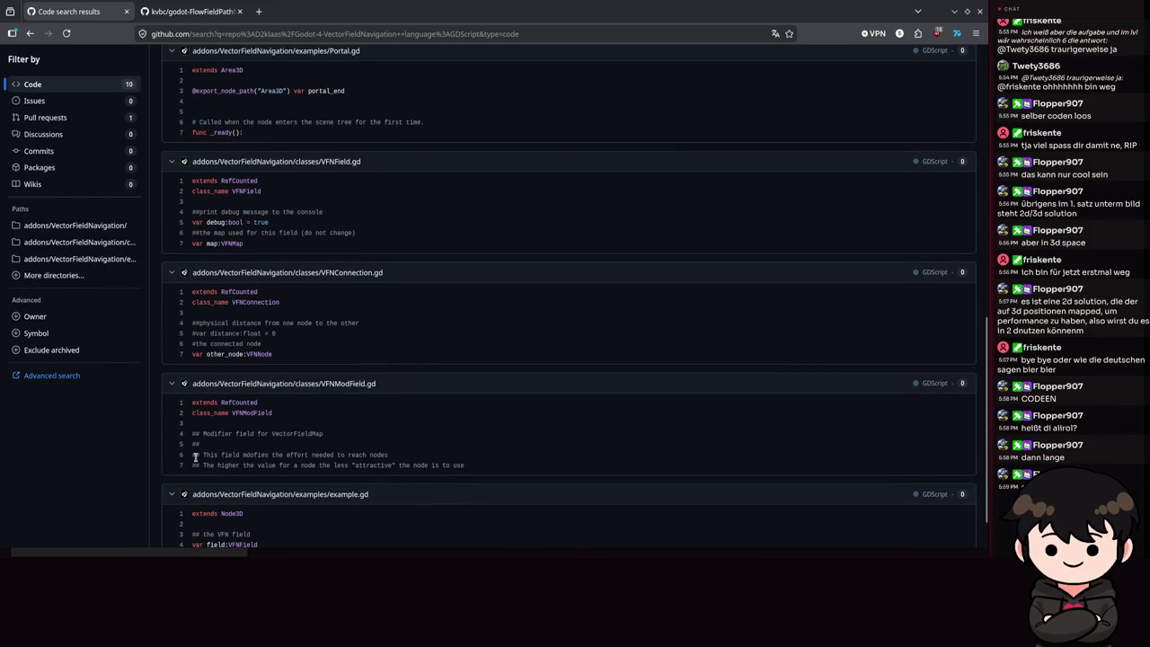
scroll(286, 400, down, 1)
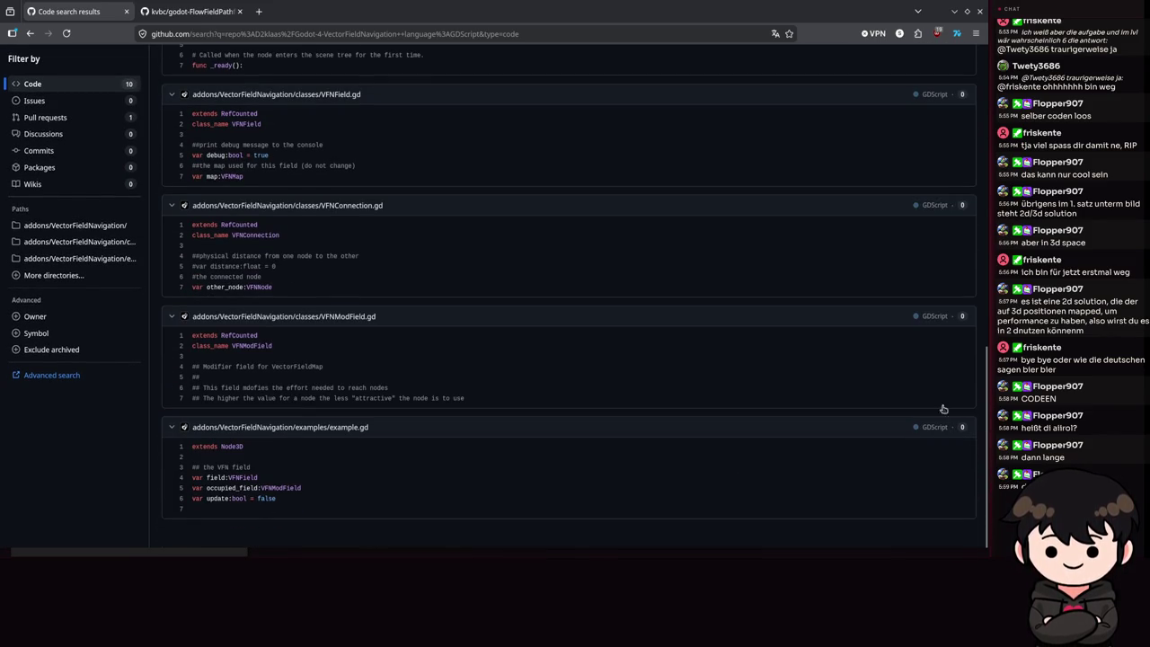
scroll(580, 195, up, 5)
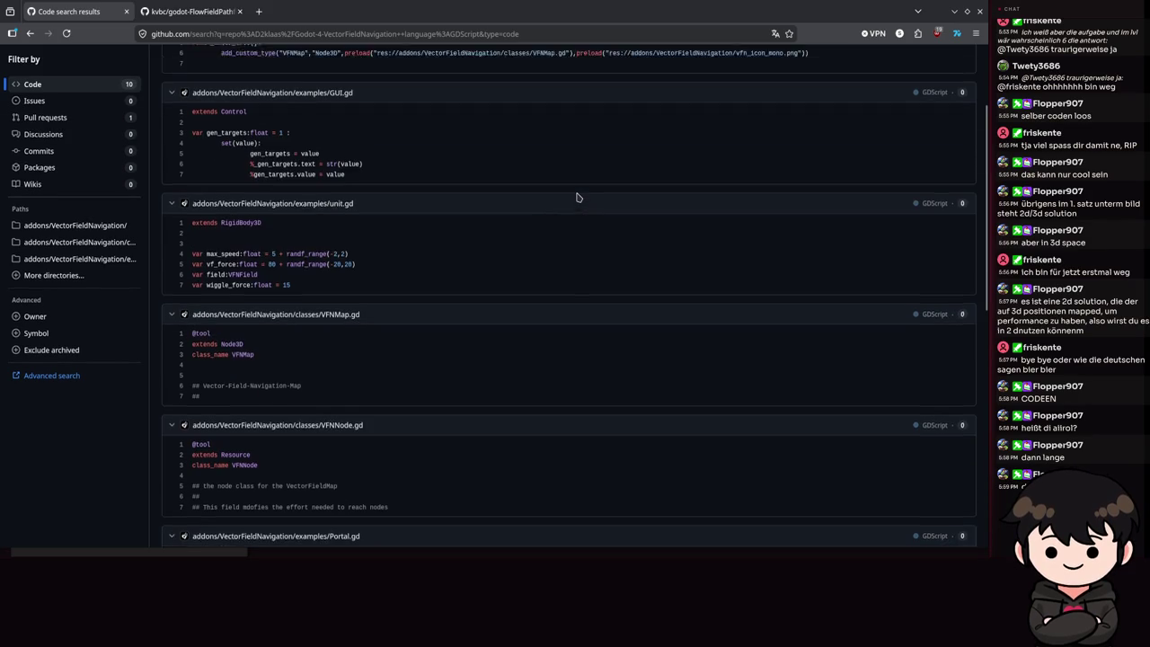
scroll(578, 197, up, 2)
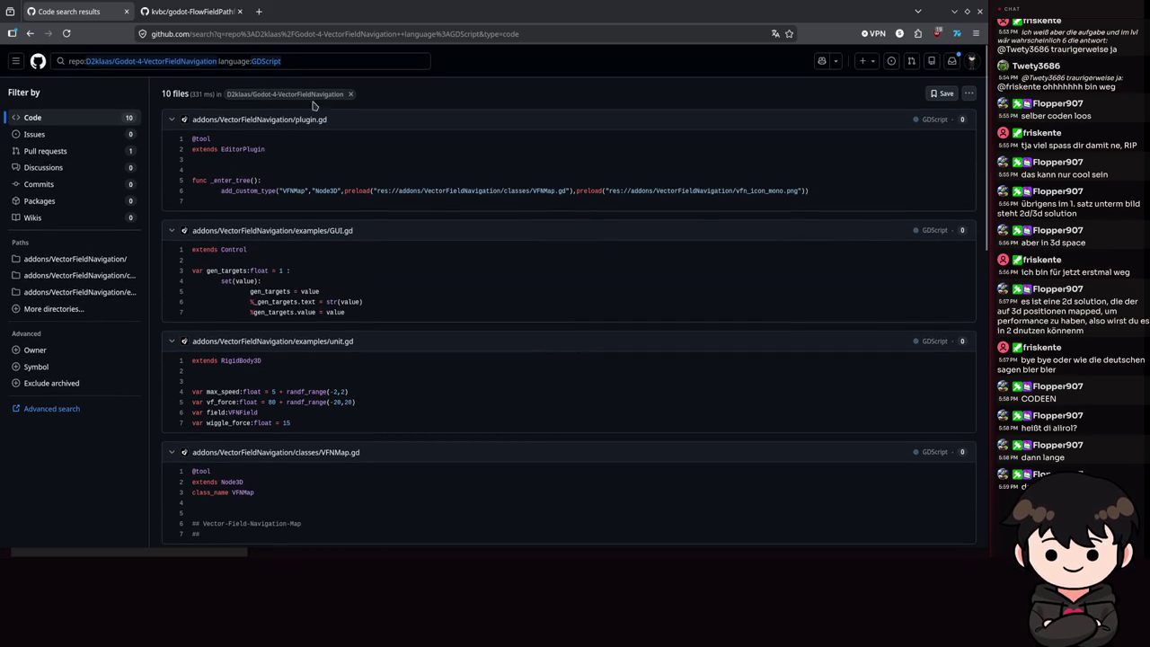
- Open plugin.gd at the add_custom_type call on line 6, then close the browser
click(967, 95)
click(965, 94)
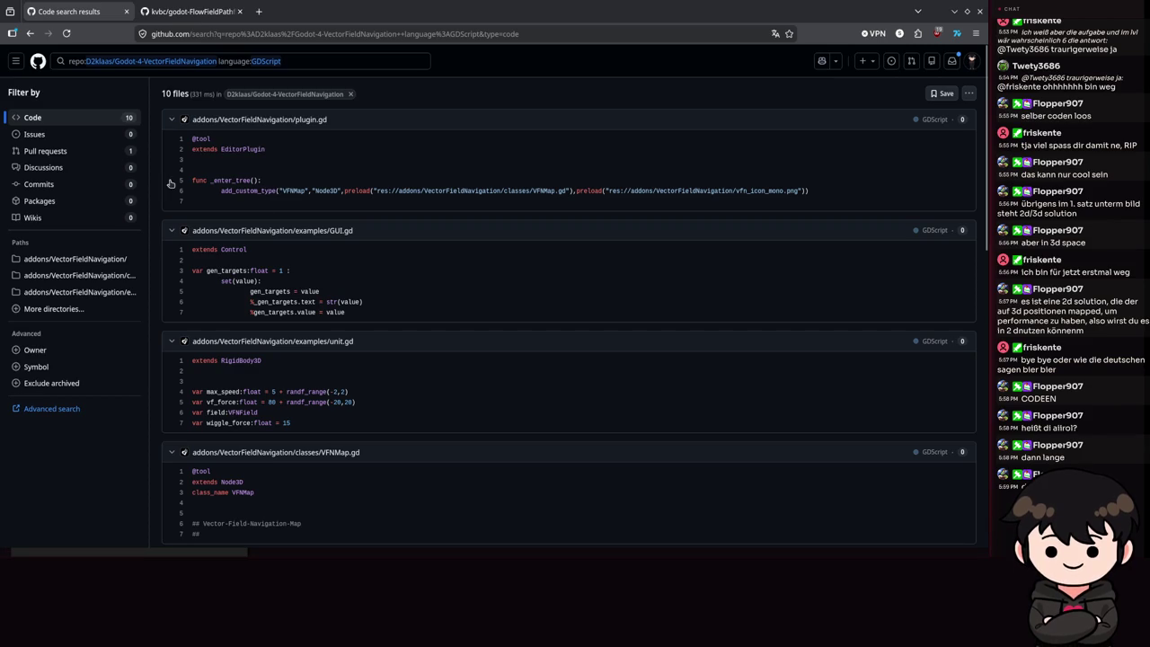
drag(221, 191, 320, 192)
click(314, 191)
key(alt+Left)
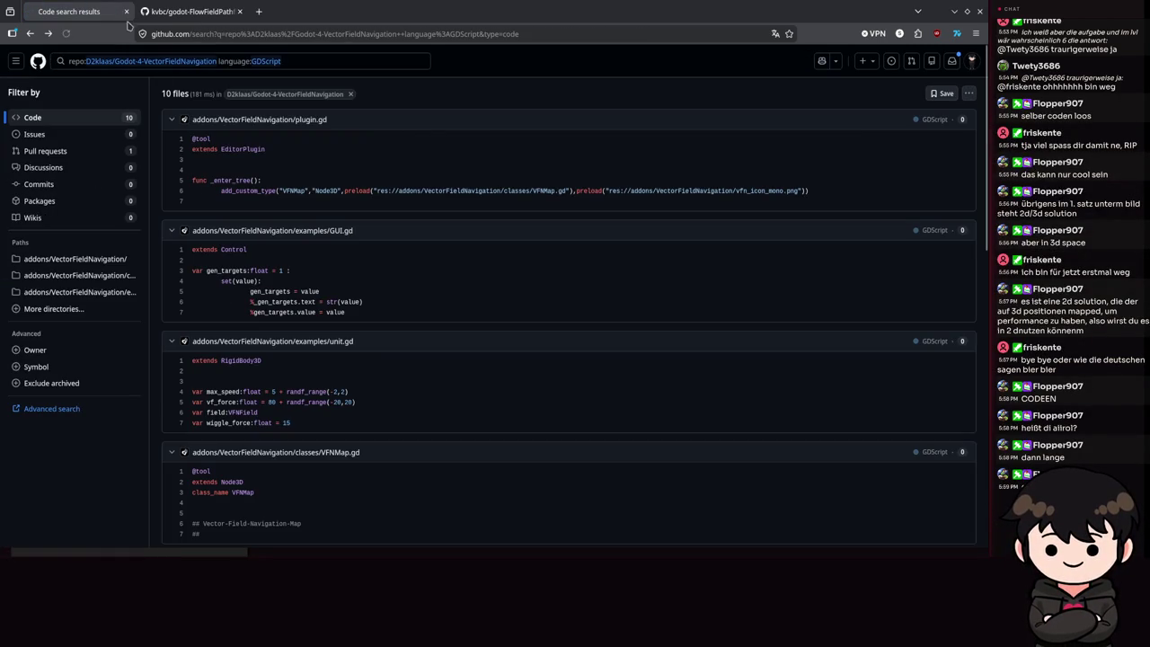
click(127, 12)
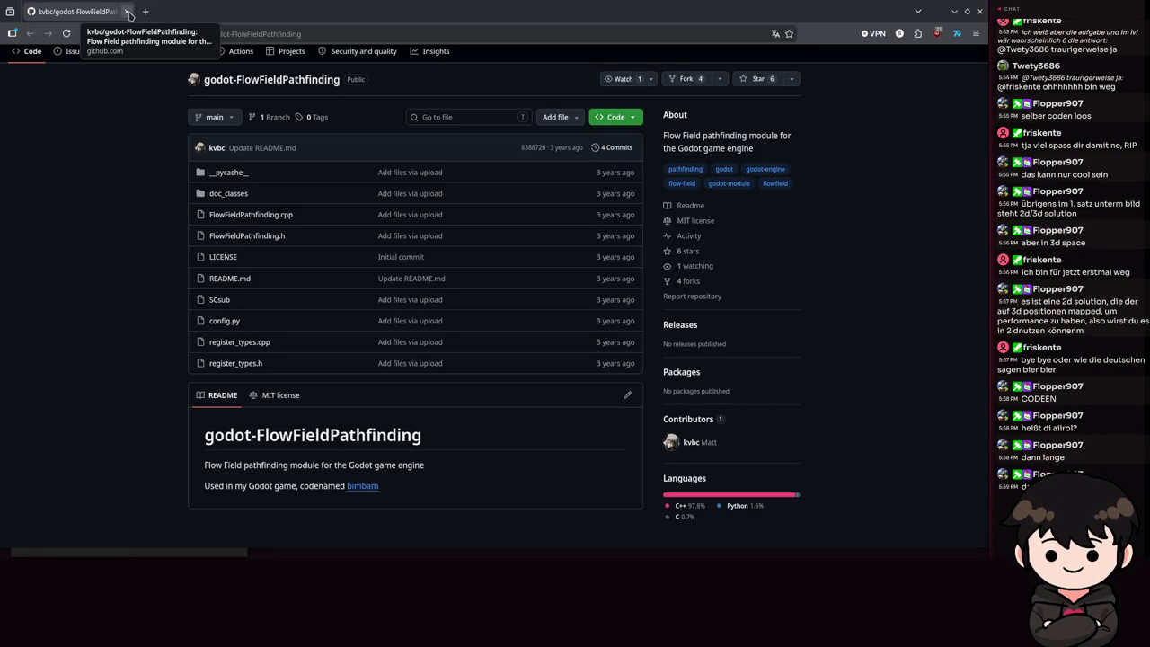
click(127, 12)
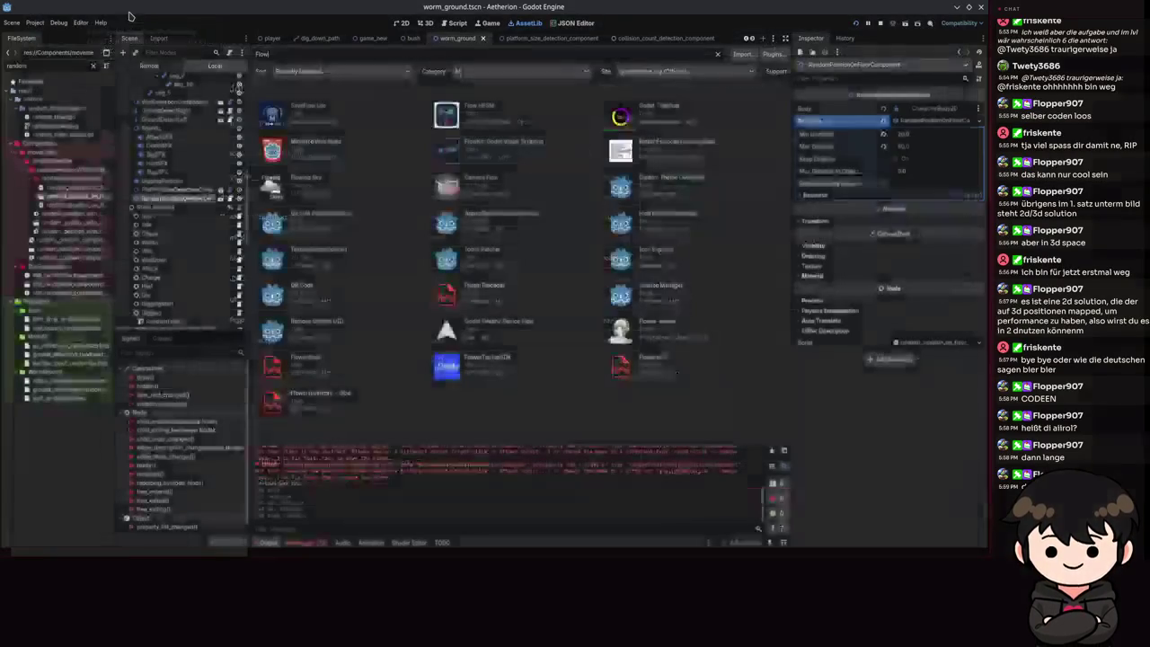
- Preview the Flowing Sky and Flower-Godot AssetLib entries, then return to worm_ground.tscn in 2D
click(302, 183)
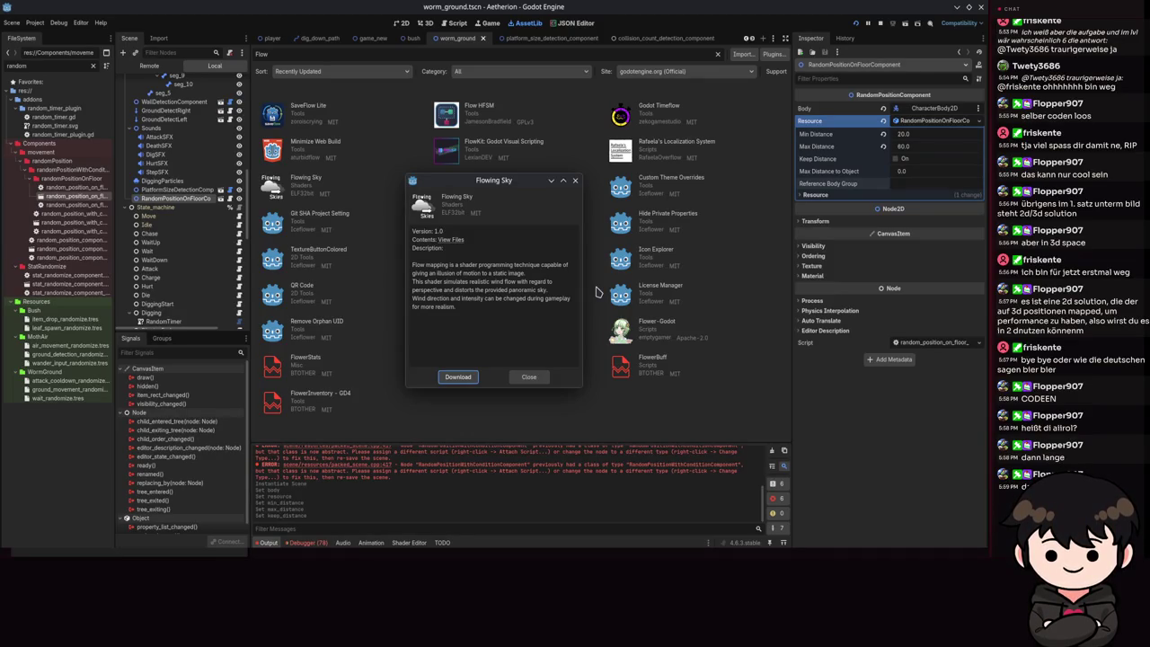
click(529, 377)
click(644, 328)
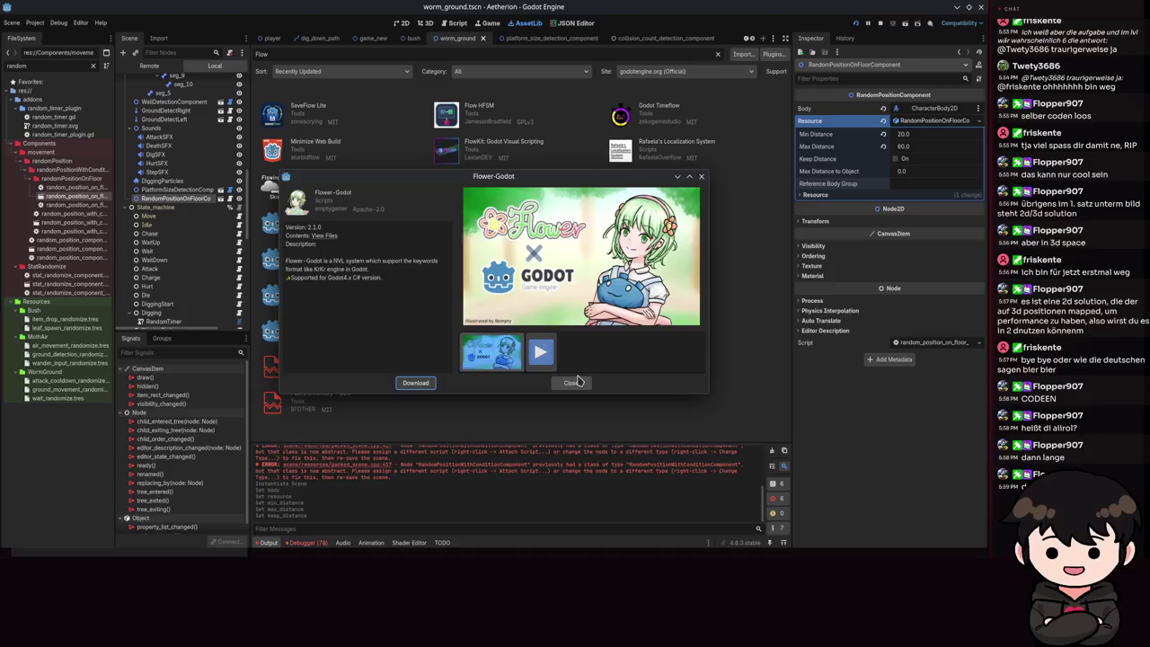
click(575, 385)
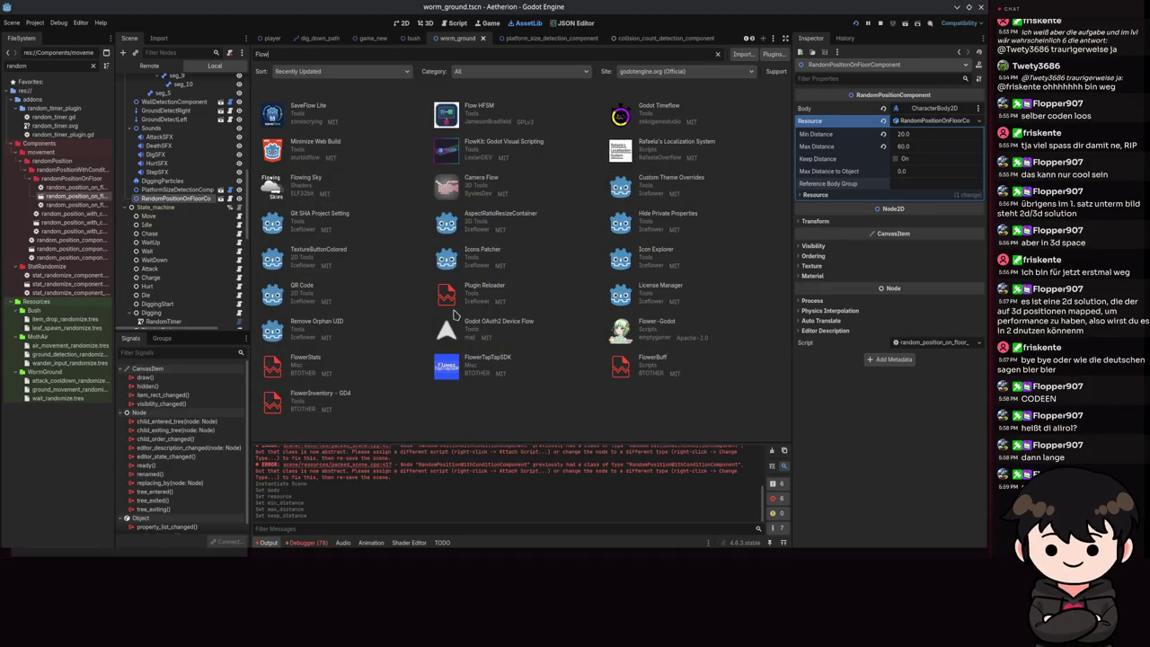
click(398, 24)
scroll(656, 38, down, 3)
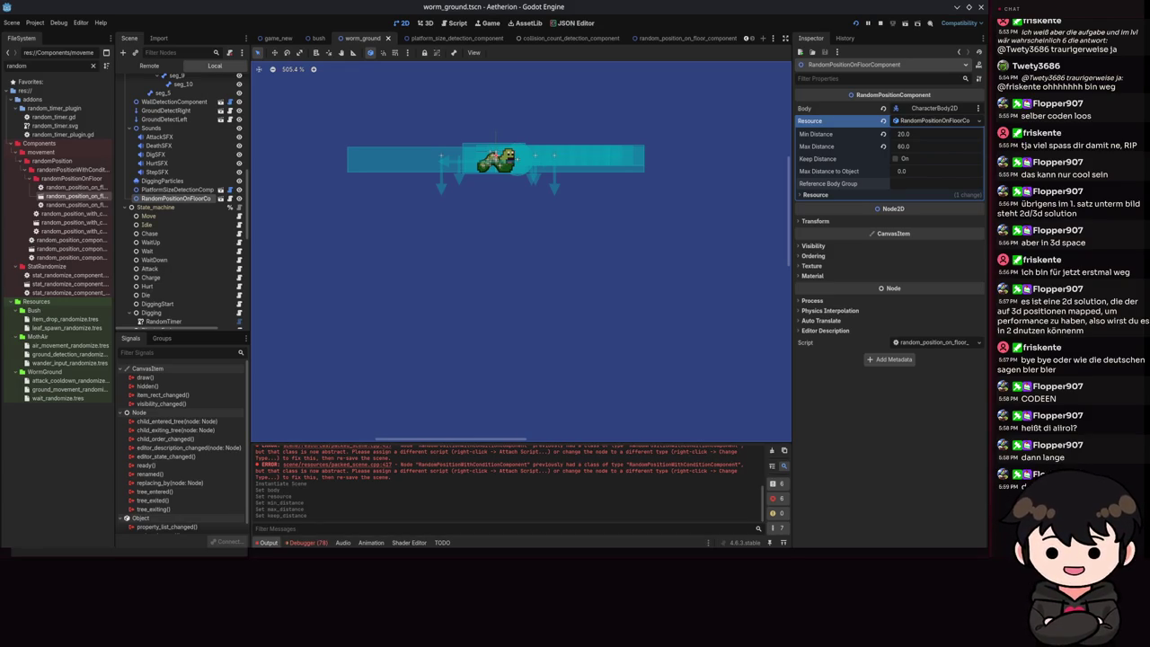
scroll(406, 193, up, 5)
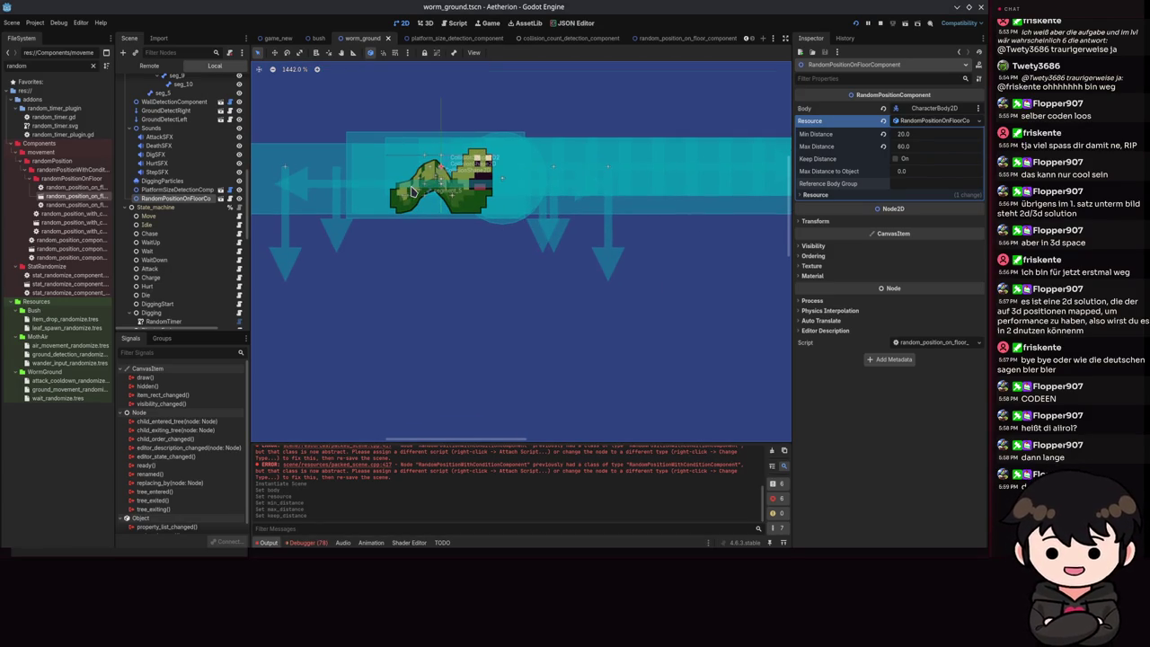
scroll(529, 295, down, 10)
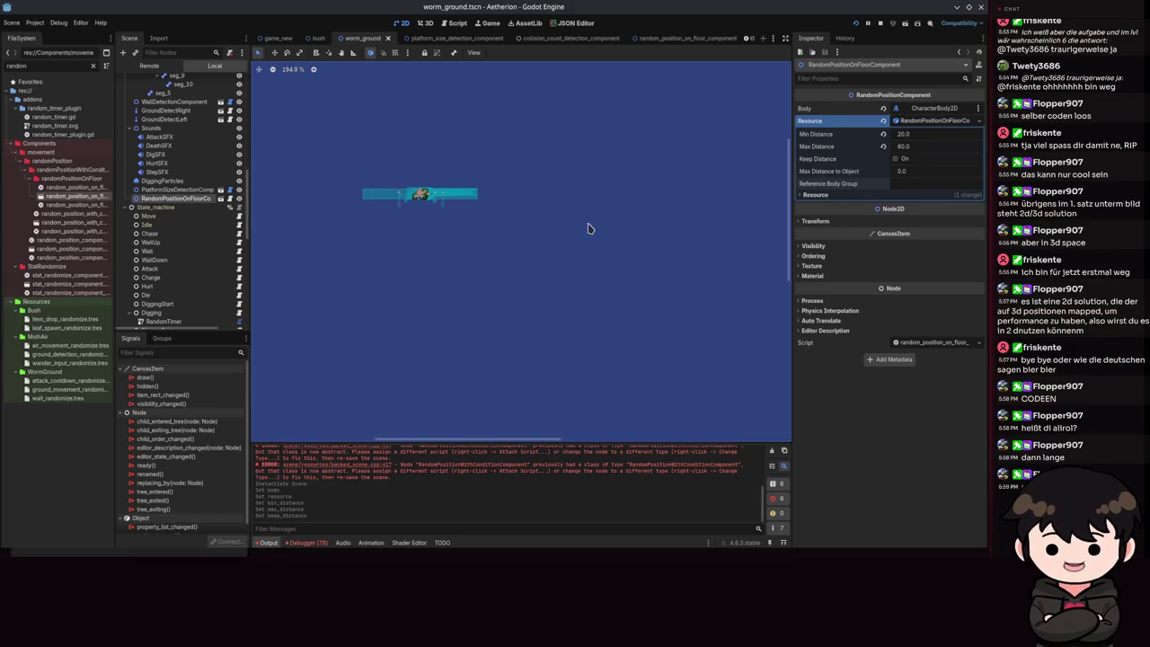
scroll(591, 225, up, 5)
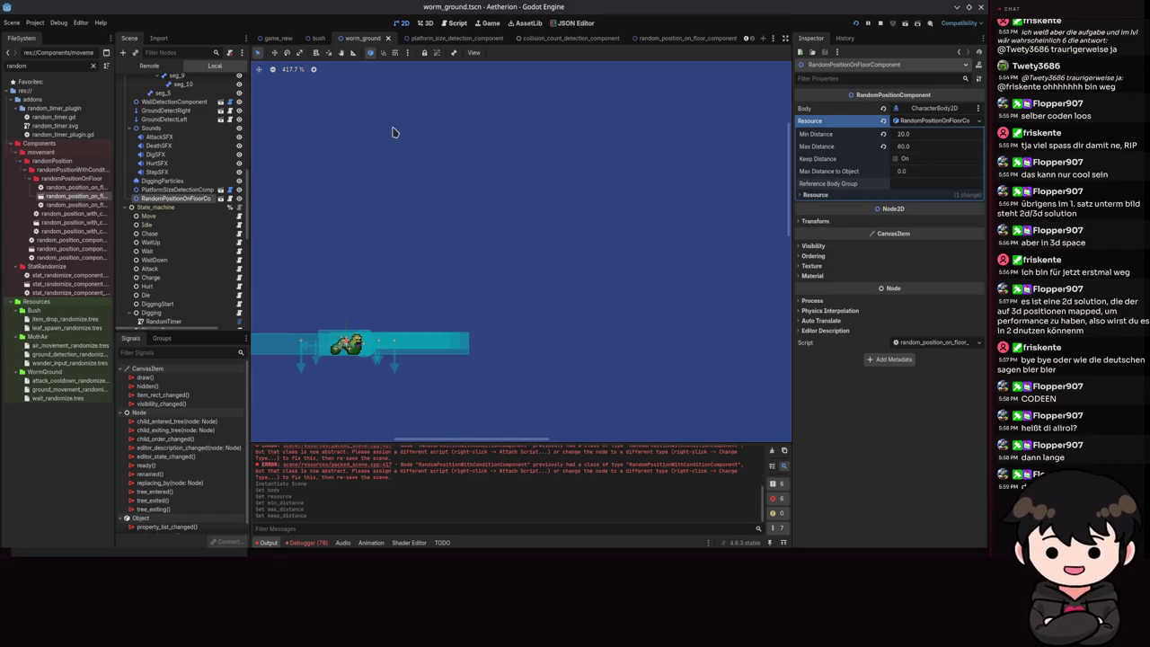
scroll(450, 179, up, 1)
drag(450, 180, 570, 118)
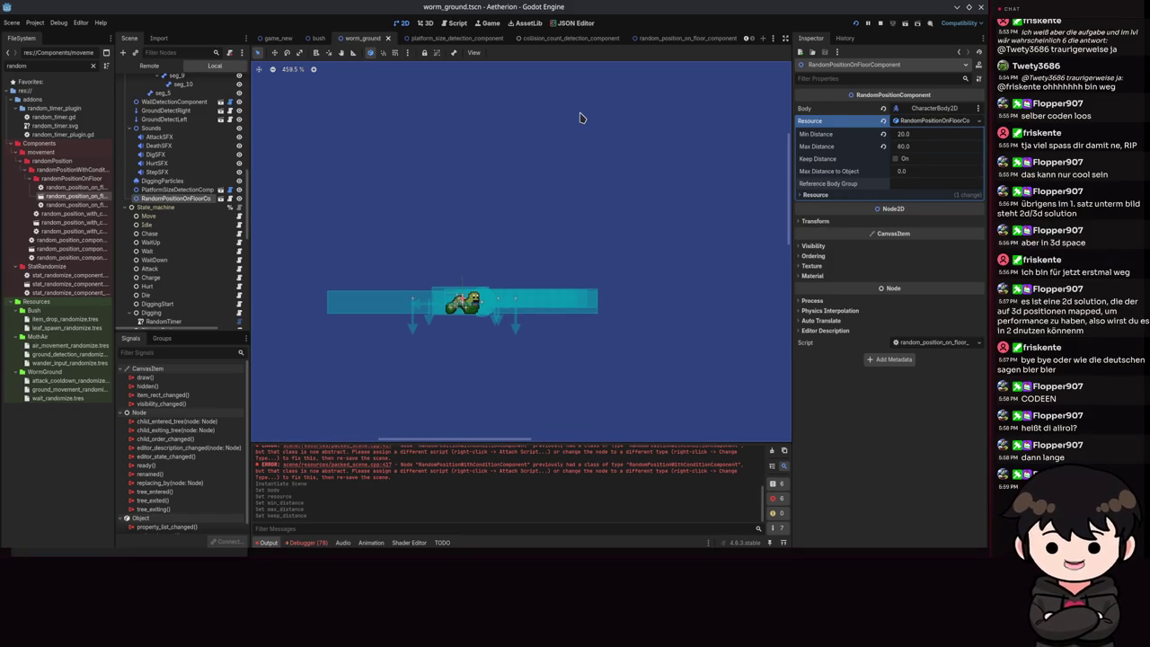
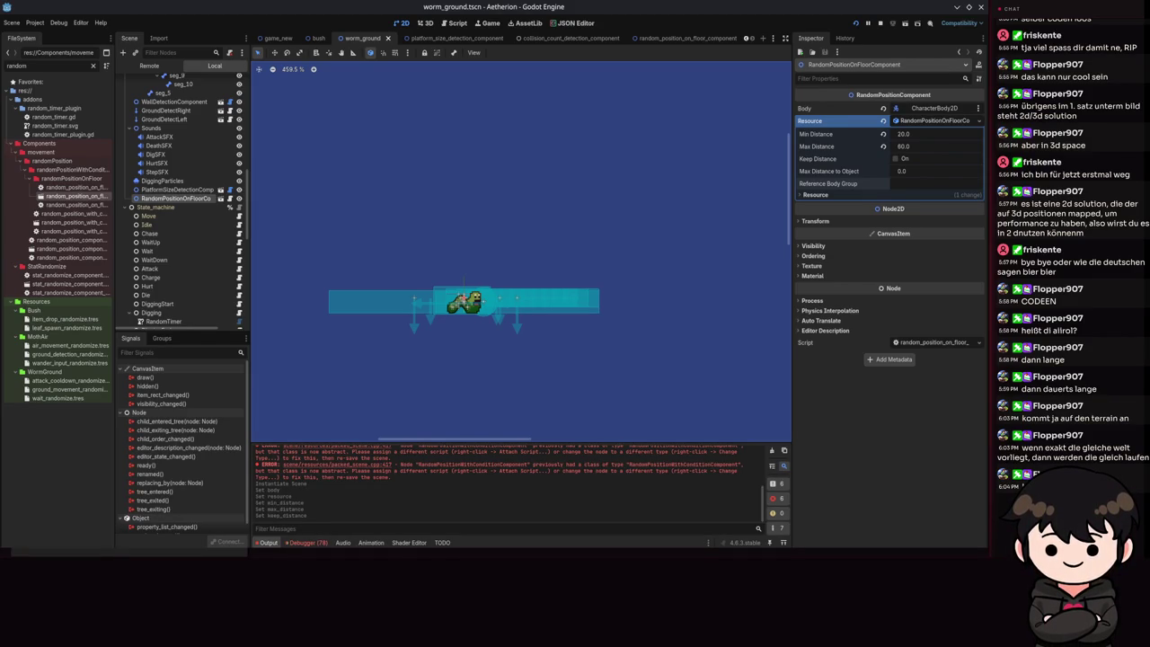
scroll(611, 180, down, 2)
scroll(452, 224, up, 5)
scroll(563, 222, up, 5)
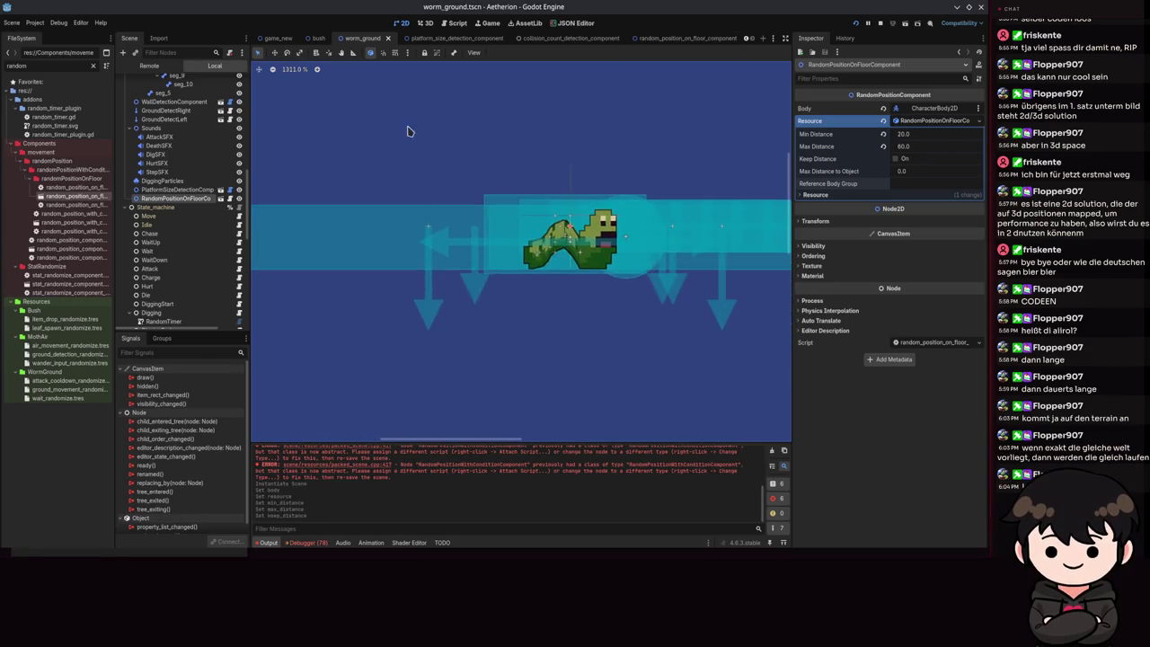
scroll(563, 222, down, 5)
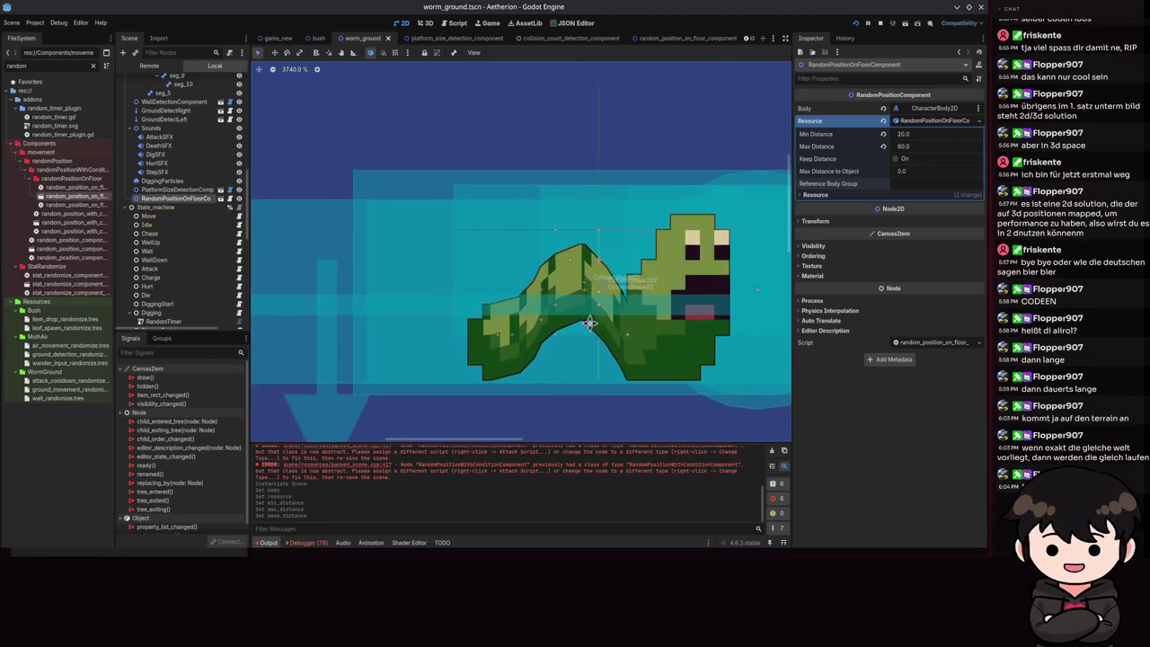
scroll(657, 333, up, 5)
scroll(632, 251, down, 2)
scroll(547, 225, up, 1)
scroll(578, 260, up, 1)
scroll(573, 257, down, 5)
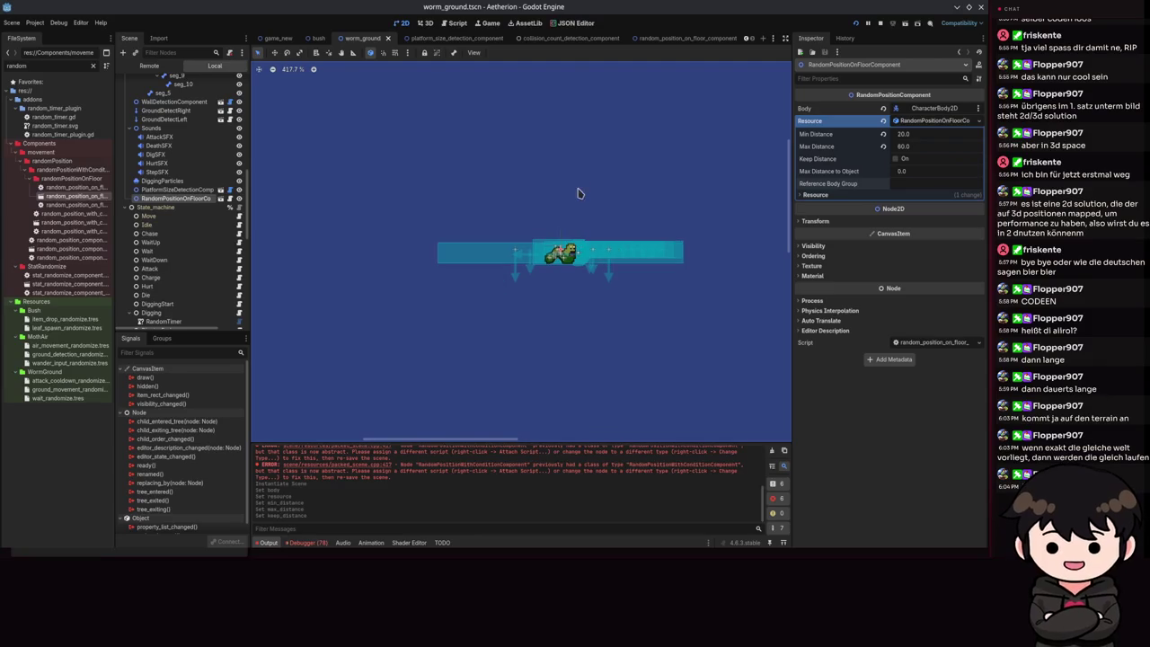